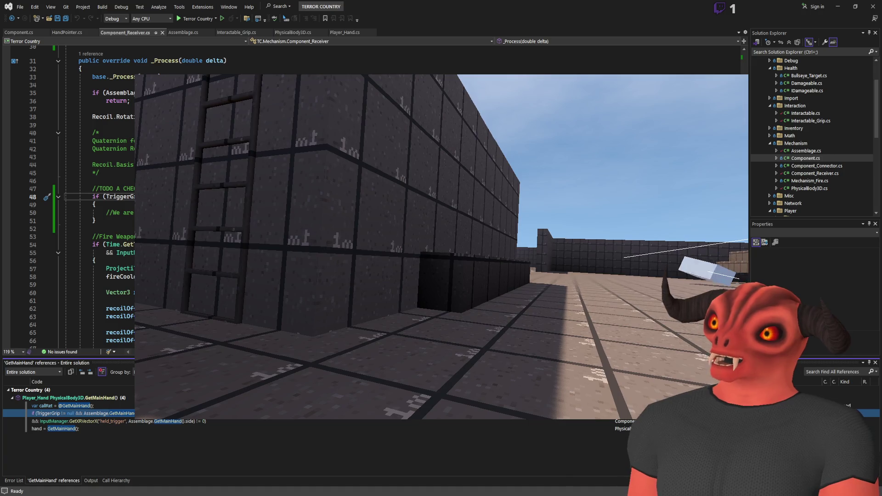
- Review the HeldInteractableGrip references in Component_Receiver.cs and stop the running Godot game
{"action": "key", "text": "shift+F12"}
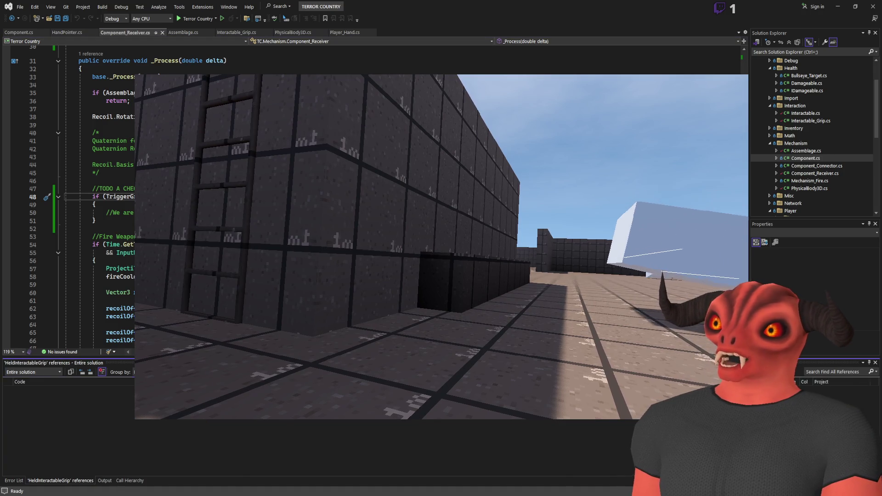
{"action": "double_click", "coordinate": [82, 458]}
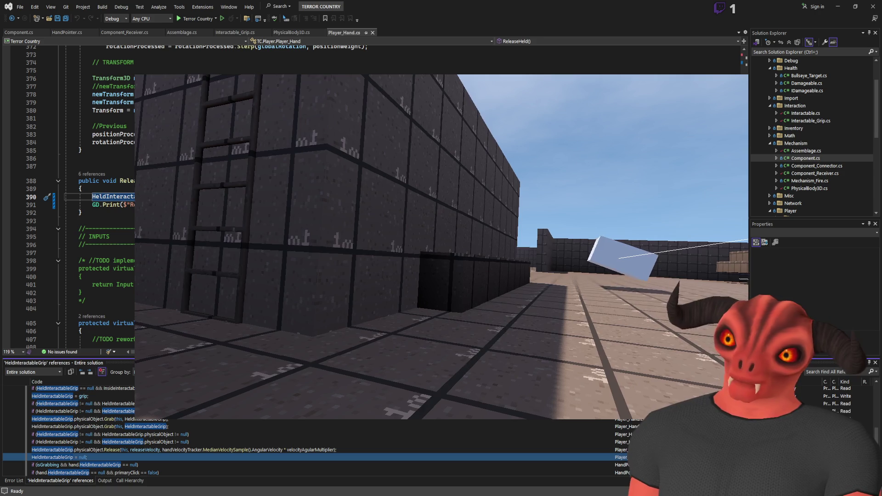
{"action": "left_click", "coordinate": [106, 33]}
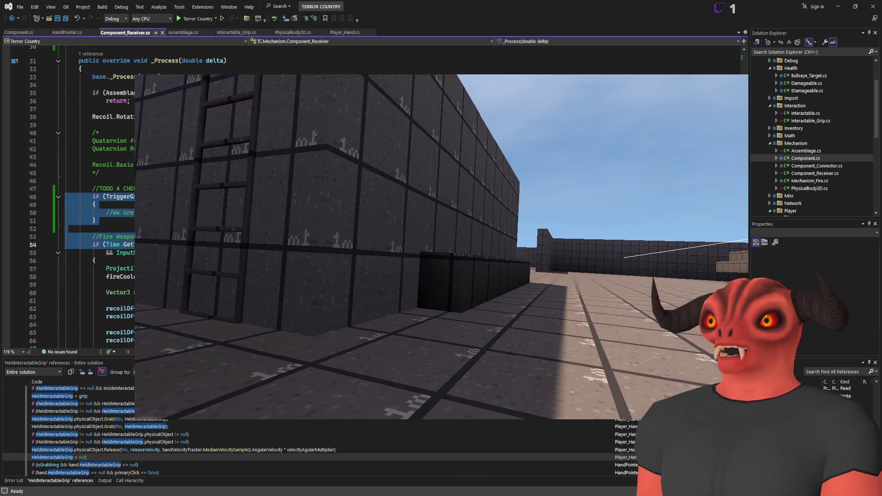
{"action": "left_click", "coordinate": [93, 229]}
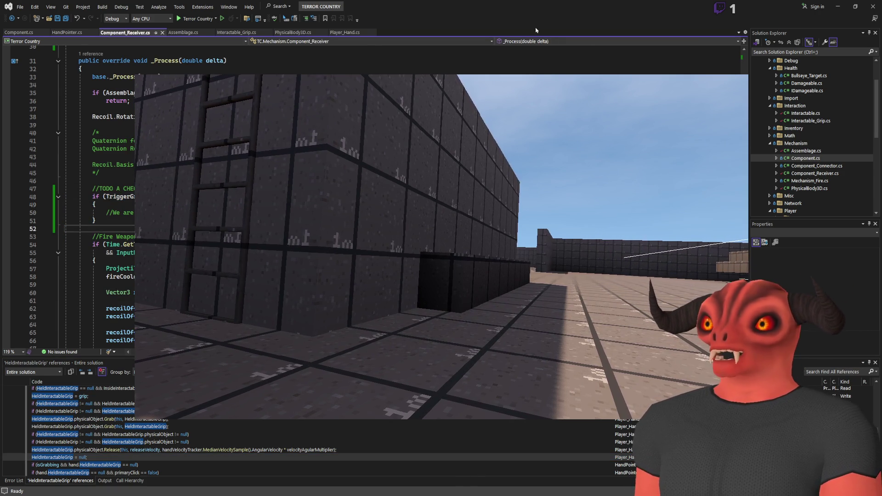
{"action": "key", "text": "alt+Tab"}
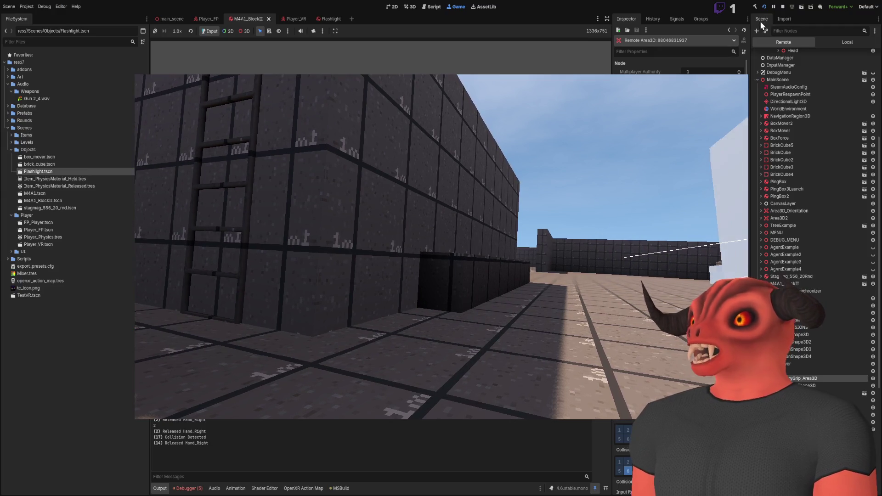
{"action": "left_click", "coordinate": [782, 6]}
{"action": "key", "text": "alt+Tab"}
- Move the Fire Weapon block inside the TriggerGrip held check, save, and rerun the project
{"action": "scroll", "coordinate": [276, 184], "scroll_direction": "down", "scroll_amount": 9}
{"action": "mouse_move", "coordinate": [197, 239]}
{"action": "left_mouse_down"}
{"action": "mouse_move", "coordinate": [198, 202]}
{"action": "mouse_move", "coordinate": [129, 149]}
{"action": "left_mouse_up"}
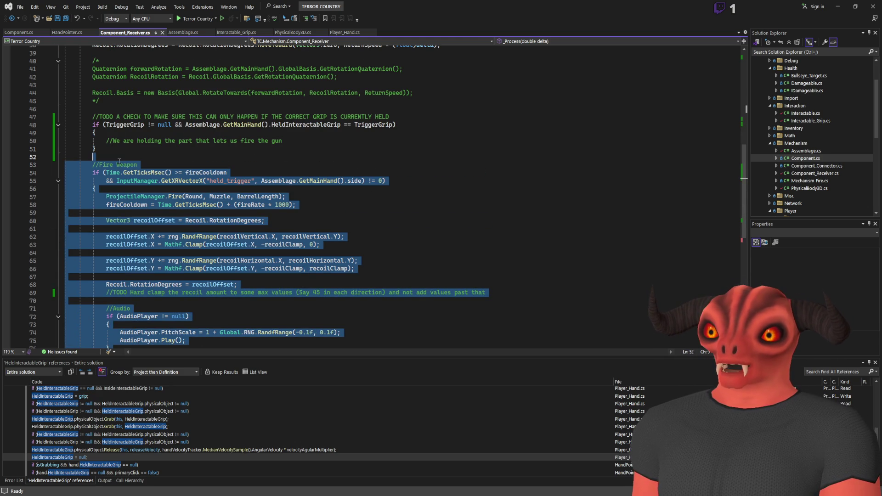
{"action": "key", "text": "ctrl+x"}
{"action": "left_click", "coordinate": [307, 140]}
{"action": "key", "text": "ctrl+v"}
{"action": "left_click", "coordinate": [307, 140]}
{"action": "key", "text": "Return"}
{"action": "key", "text": "Up"}
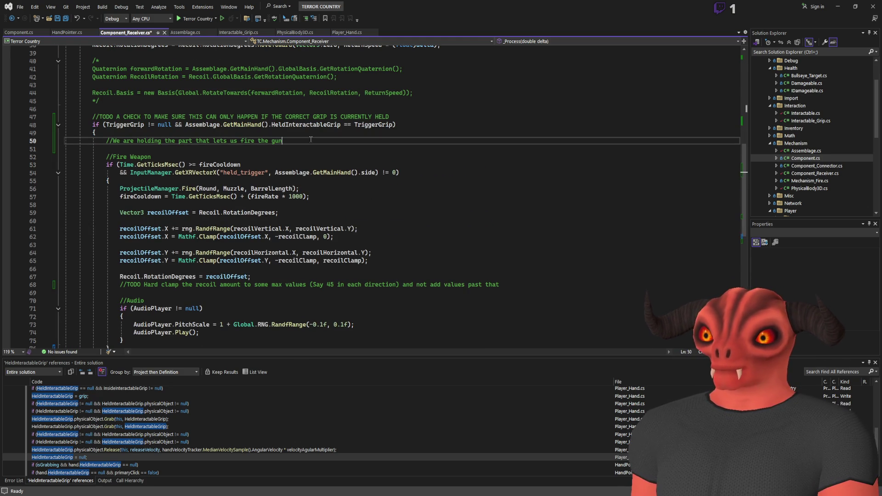
{"action": "key", "text": "ctrl+s"}
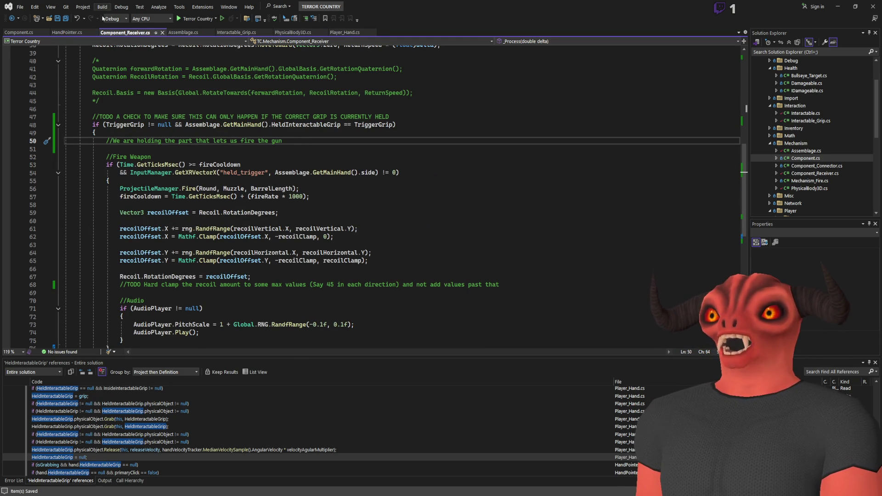
{"action": "key", "text": "alt+Tab"}
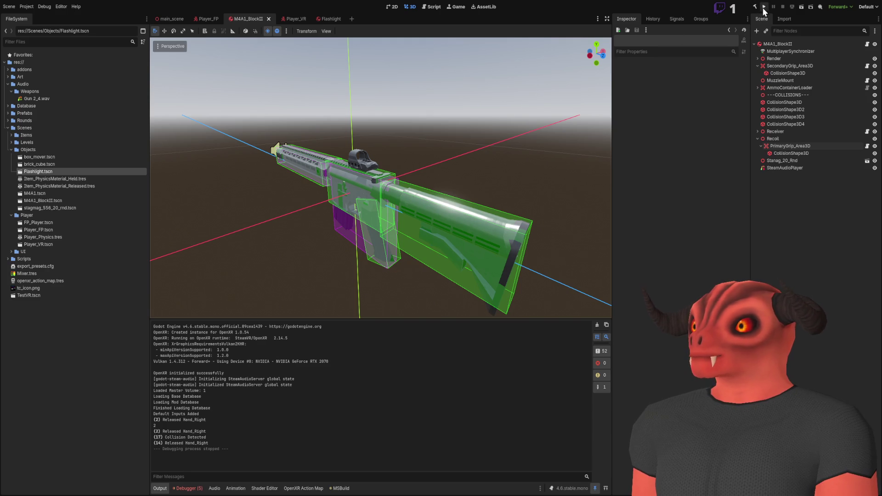
{"action": "left_click", "coordinate": [765, 7]}
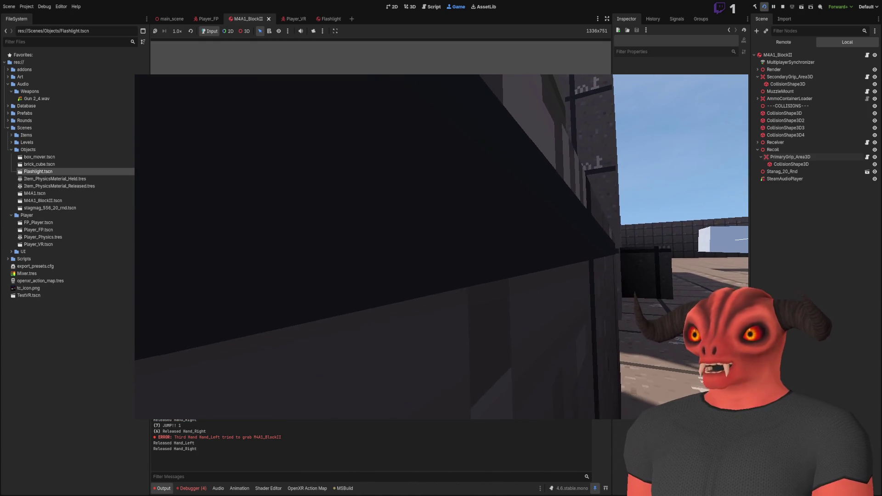
- Stop the rifle test game with F8 and return to Visual Studio
{"action": "key", "text": "F8"}
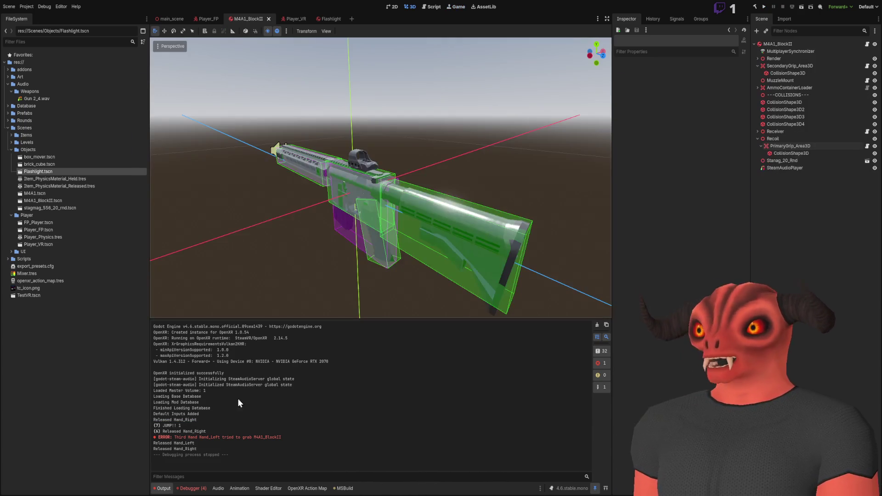
{"action": "key", "text": "alt+Tab"}
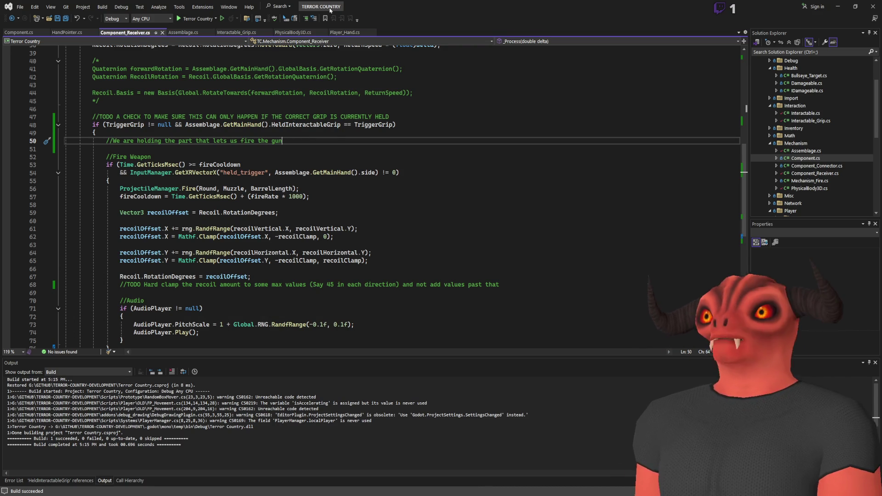
- Read the ReleaseHeld and surrounding hand code in Player_Hand.cs
{"action": "left_click", "coordinate": [343, 32]}
{"action": "left_click", "coordinate": [160, 179]}
{"action": "scroll", "coordinate": [229, 193], "scroll_direction": "up", "scroll_amount": 5}
{"action": "scroll", "coordinate": [262, 196], "scroll_direction": "down", "scroll_amount": 6}
{"action": "key", "text": "alt+Tab"}
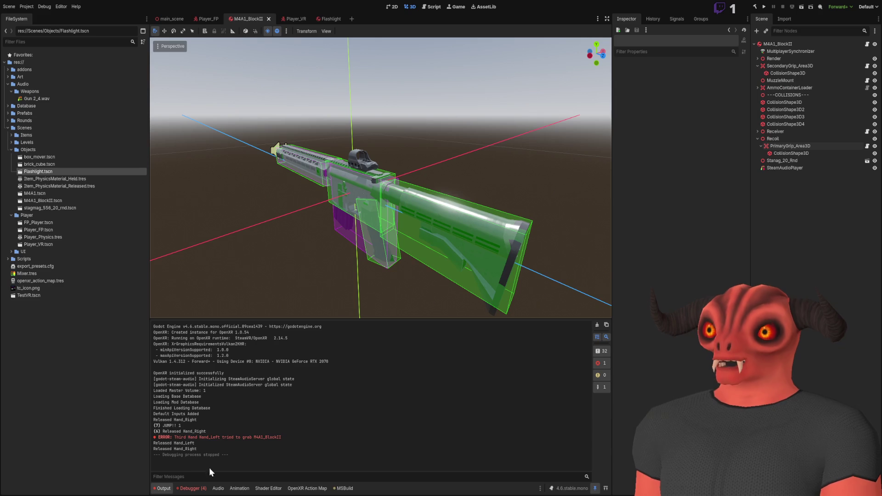
{"action": "key", "text": "alt+Tab"}
{"action": "scroll", "coordinate": [305, 221], "scroll_direction": "up", "scroll_amount": 6}
{"action": "scroll", "coordinate": [306, 221], "scroll_direction": "up", "scroll_amount": 18}
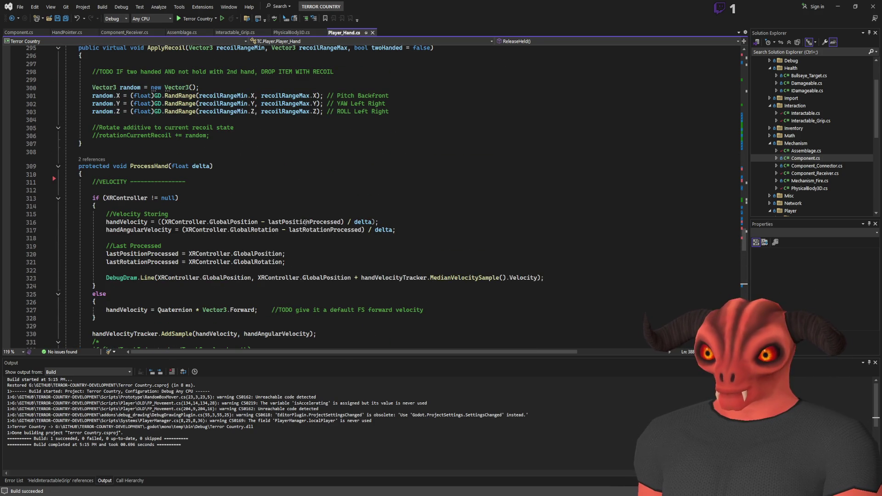
{"action": "scroll", "coordinate": [305, 222], "scroll_direction": "up", "scroll_amount": 6}
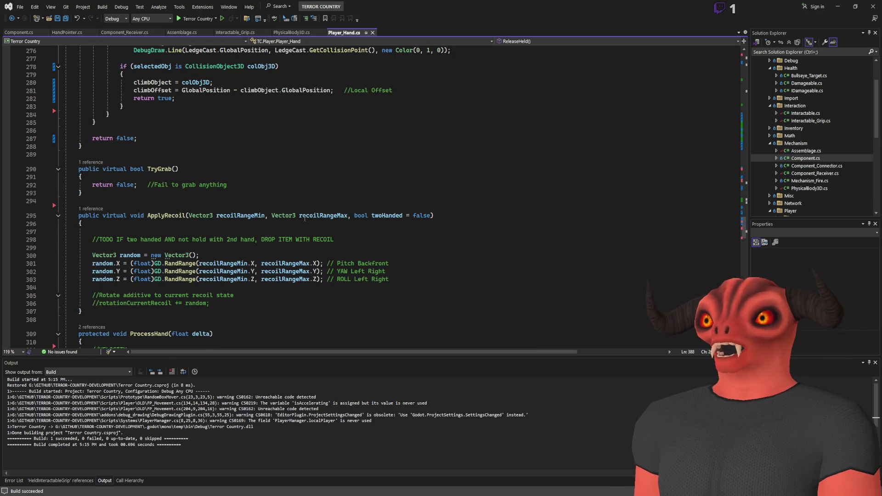
- Review PhysicalBody3D.cs, then select TriggerGrip in Component_Receiver.cs to trace its use
{"action": "left_click", "coordinate": [294, 33]}
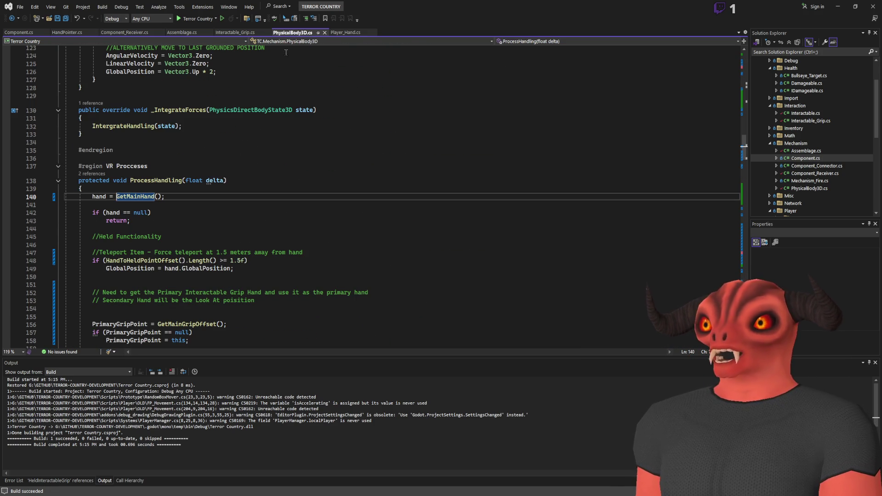
{"action": "scroll", "coordinate": [362, 342], "scroll_direction": "down", "scroll_amount": 8}
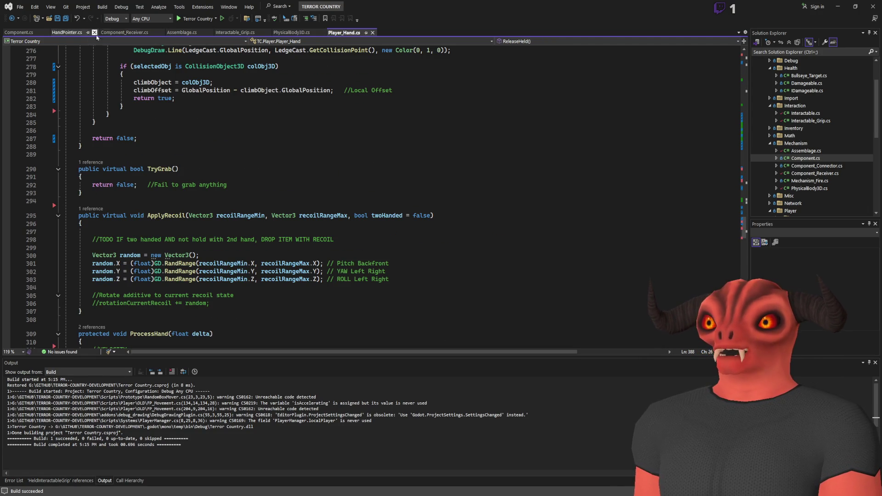
{"action": "left_click", "coordinate": [125, 32]}
{"action": "double_click", "coordinate": [109, 125]}
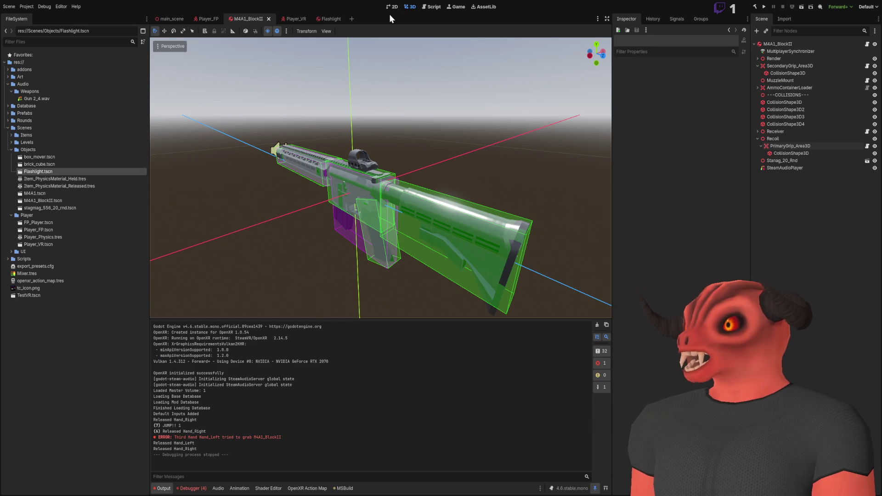
- Inspect the PrimaryGrip_Area3D, M4A1_BlockII and Receiver node properties in the Inspector
{"action": "left_click", "coordinate": [790, 147]}
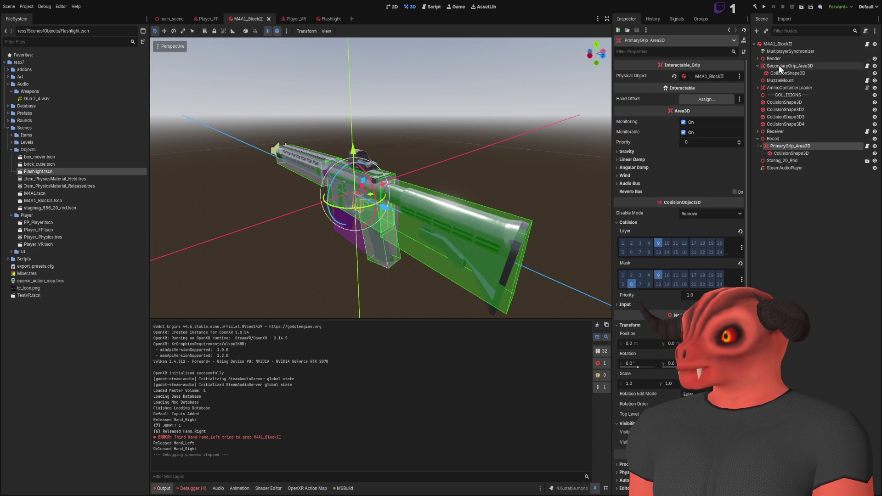
{"action": "left_click", "coordinate": [778, 44]}
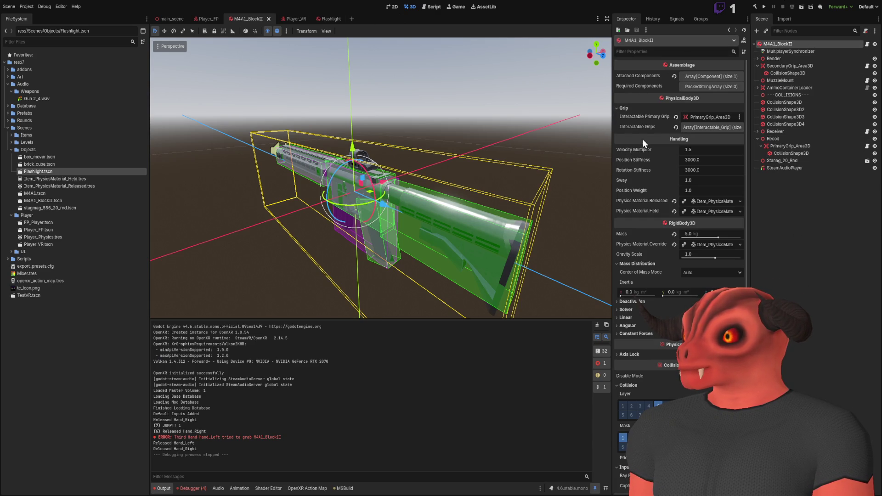
{"action": "left_click", "coordinate": [790, 131]}
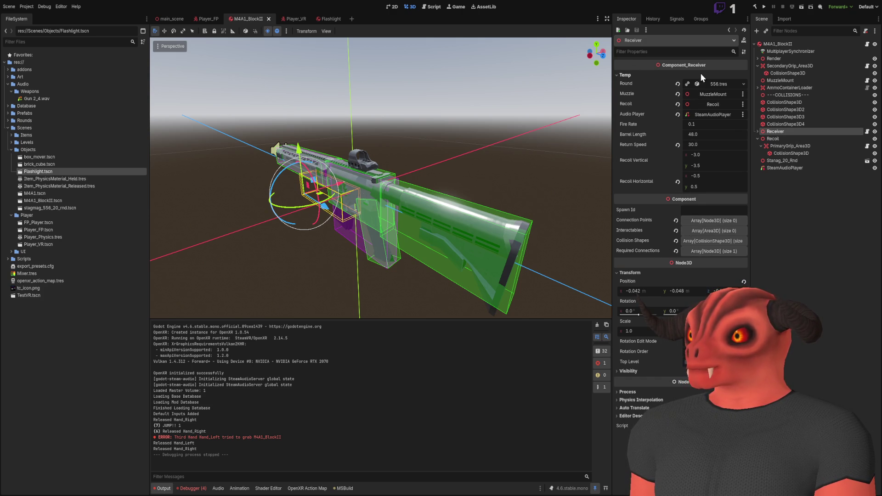
{"action": "key", "text": "alt+Tab"}
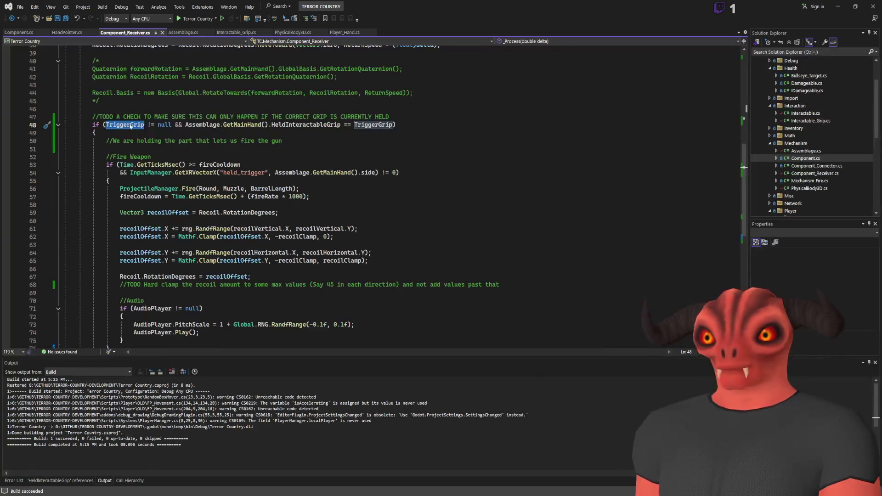
- Mark the TriggerGrip field with [Export] and save Component_Receiver.cs
{"action": "key", "text": "F12"}
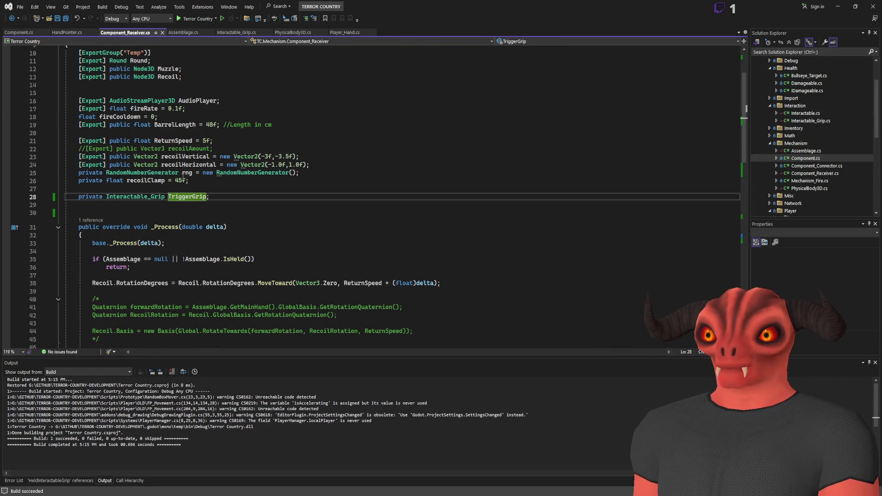
{"action": "key", "text": "shift+F12"}
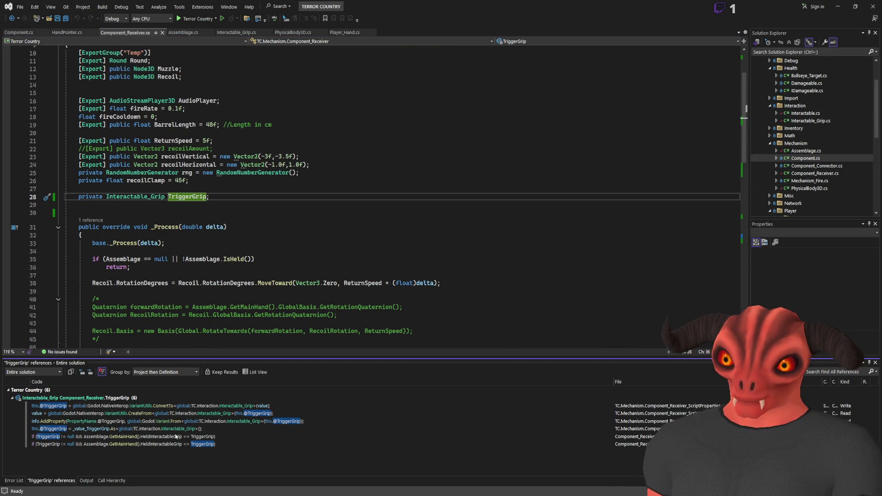
{"action": "left_click", "coordinate": [79, 198]}
{"action": "type", "text": "["}
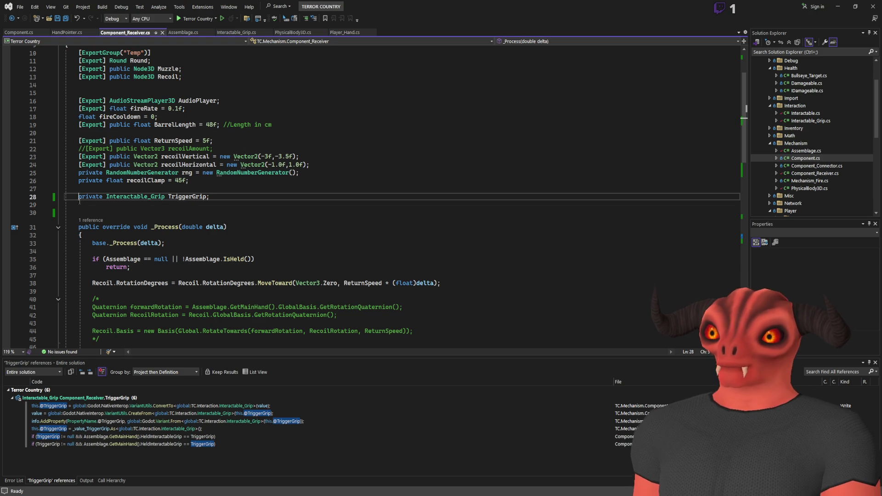
{"action": "type", "text": "Export"}
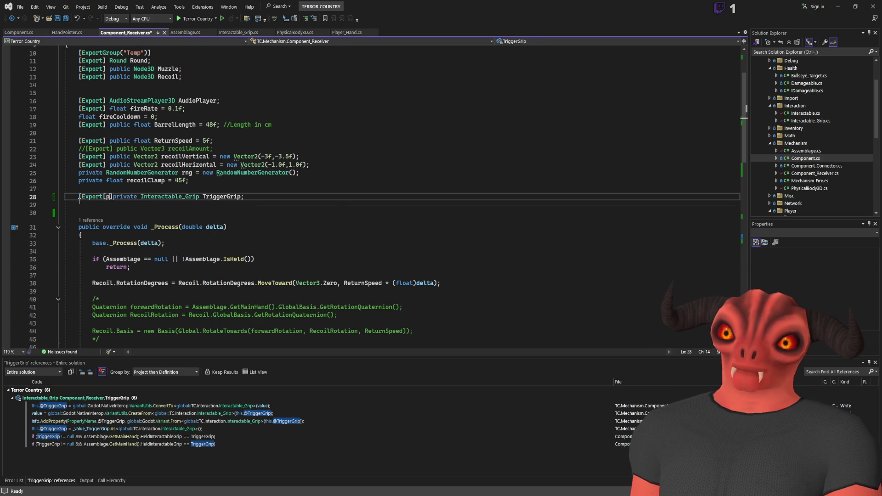
{"action": "type", "text": "]"}
{"action": "key", "text": "ctrl+s"}
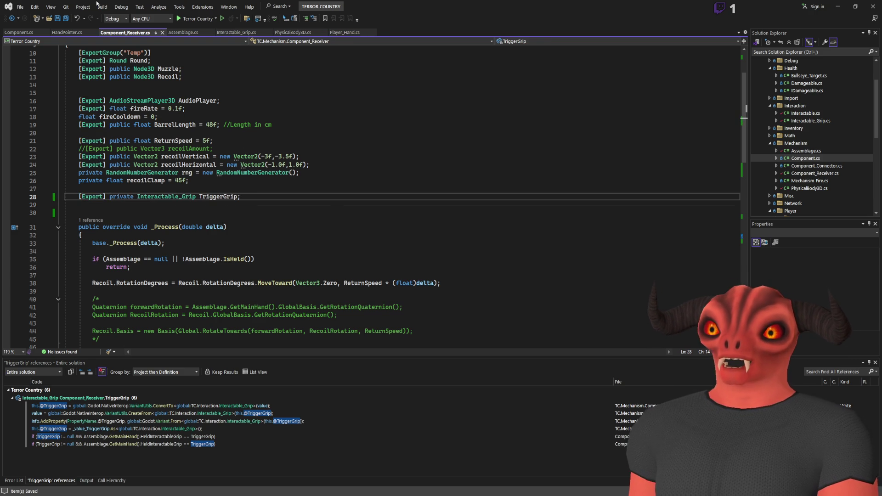
- Add the comment '//TODO make this automatic not export' above TriggerGrip, save, and rebuild
{"action": "left_click", "coordinate": [209, 189]}
{"action": "key", "text": "Return"}
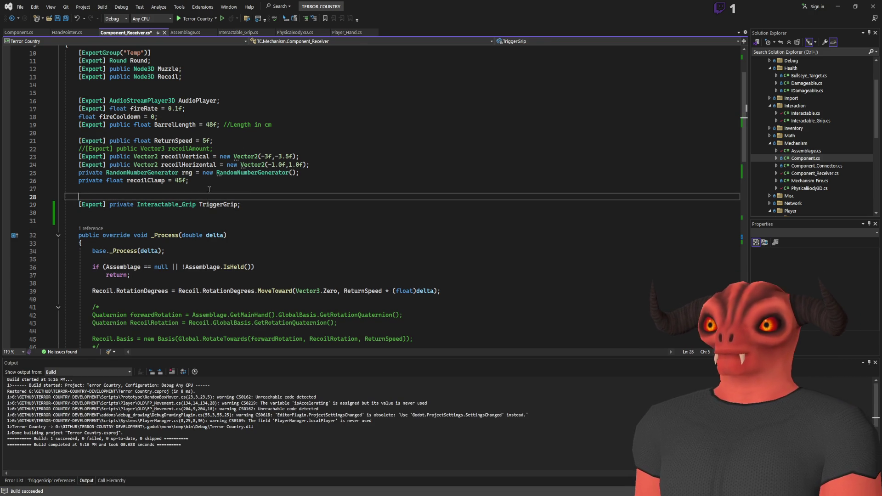
{"action": "type", "text": "//TODO make this "}
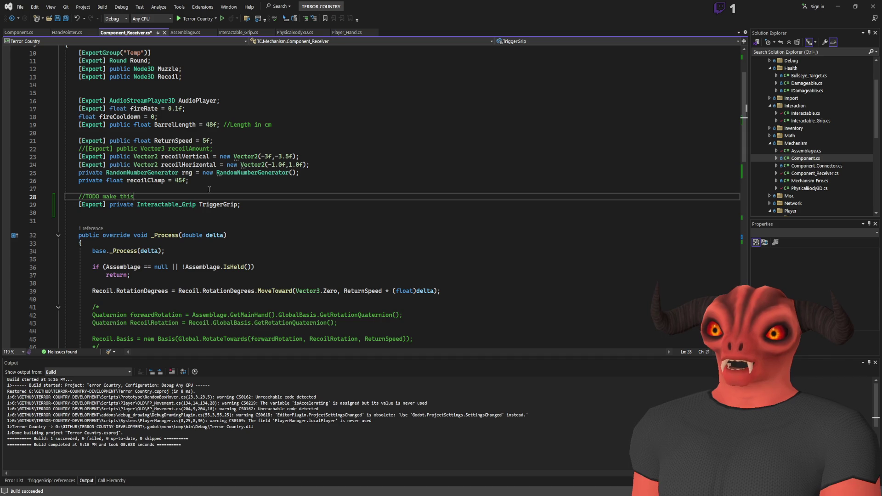
{"action": "type", "text": "automatic n"}
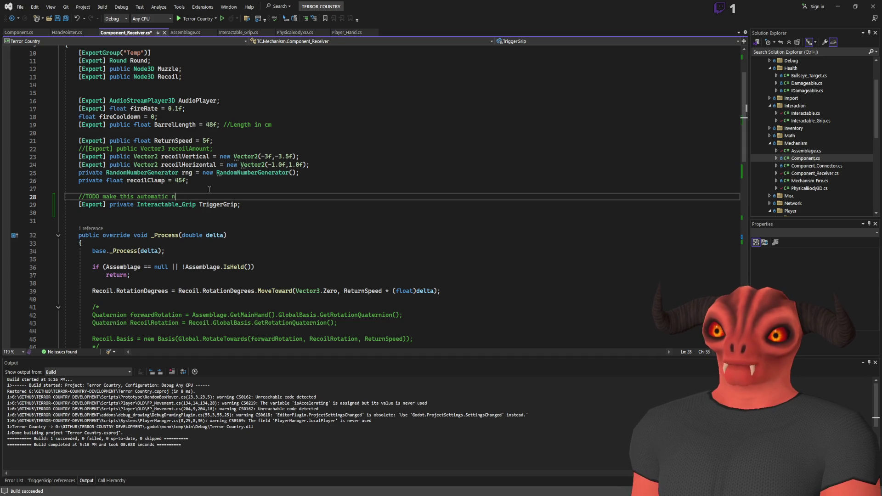
{"action": "type", "text": "ot export"}
{"action": "key", "text": "ctrl+s"}
{"action": "key", "text": "ctrl+shift+b"}
{"action": "left_click", "coordinate": [92, 259]}
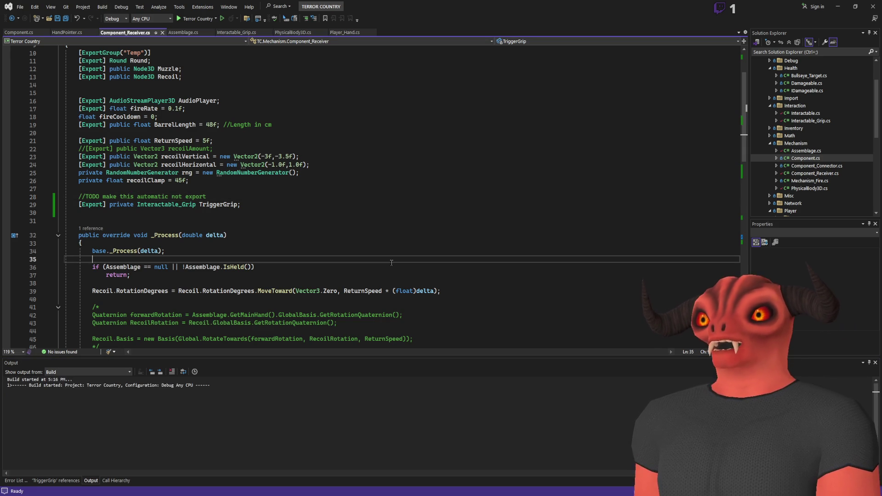
{"action": "key", "text": "alt+Tab"}
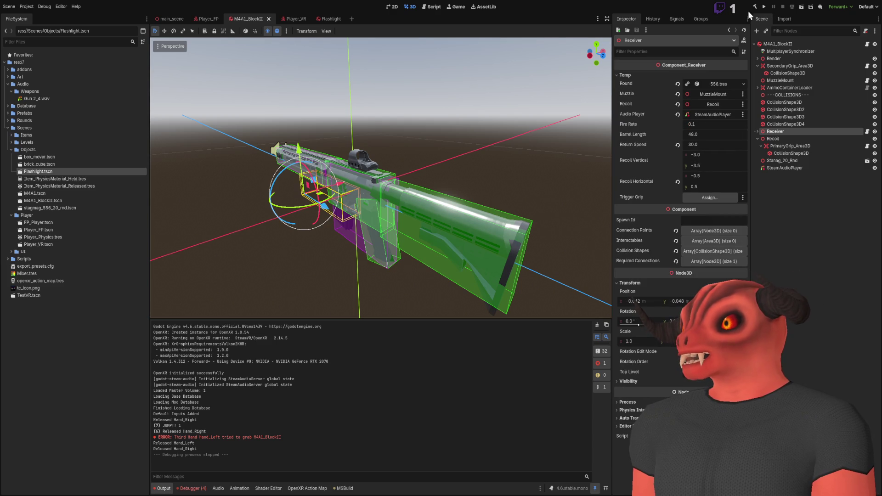
- Assign PrimaryGrip_Area3D to the Receiver's Trigger Grip slot
{"action": "left_click", "coordinate": [788, 188]}
{"action": "left_click", "coordinate": [775, 131]}
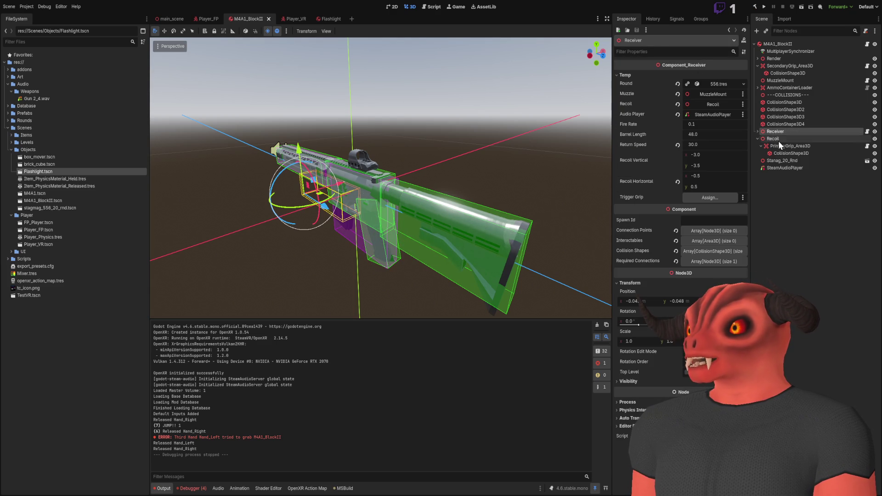
{"action": "left_click_drag", "start_coordinate": [781, 146], "coordinate": [716, 198]}
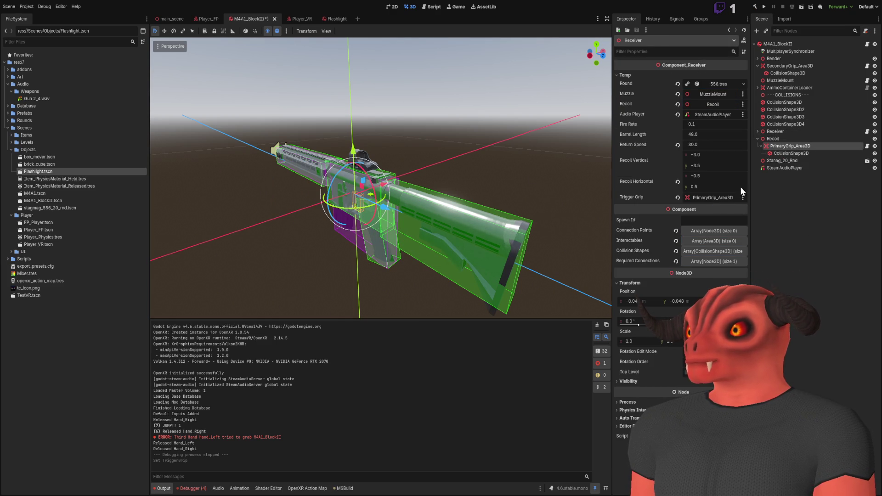
- Play the game to test the rifle grip, then stop it
{"action": "left_click", "coordinate": [765, 6]}
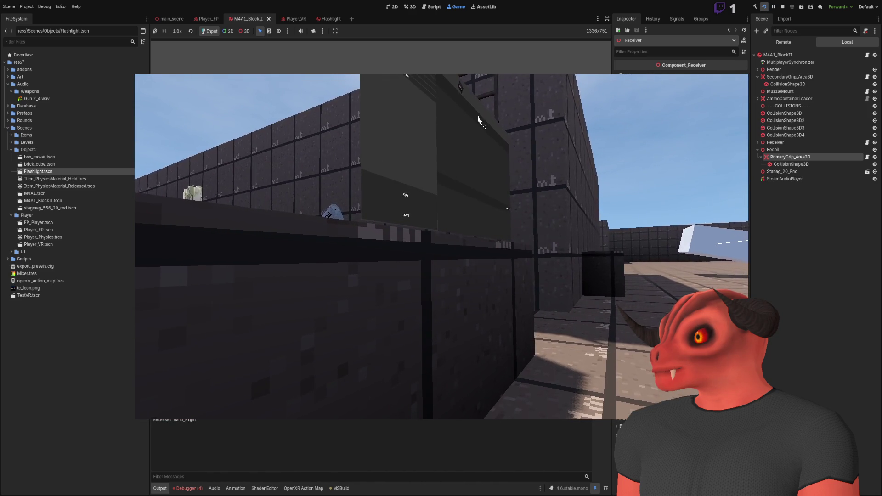
{"action": "key", "text": "alt+Tab"}
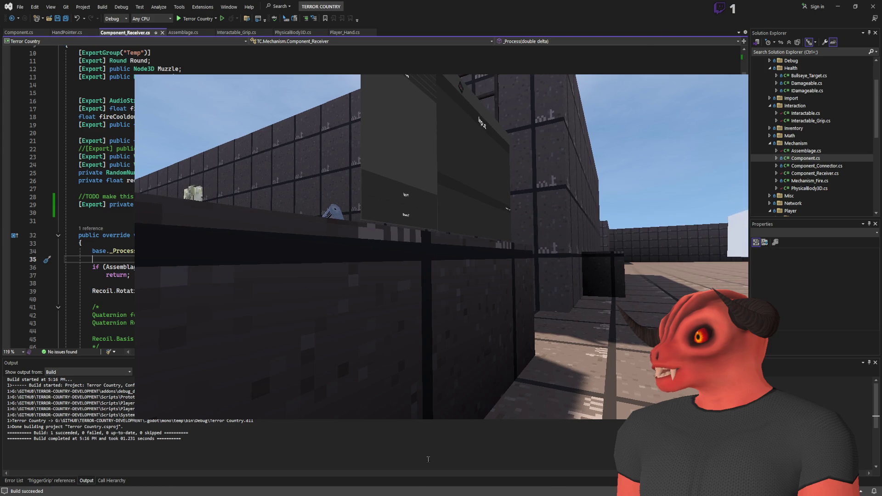
{"action": "key", "text": "alt+Tab"}
{"action": "left_click", "coordinate": [783, 8]}
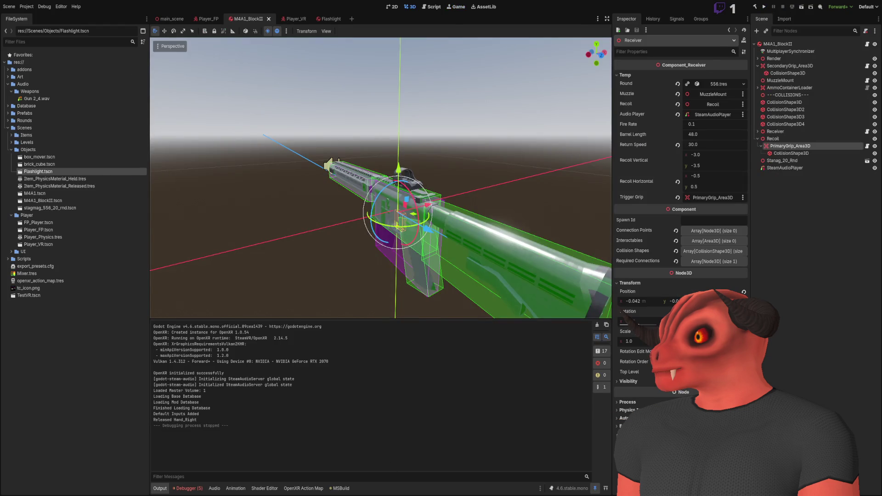
{"action": "key", "text": "alt+Tab"}
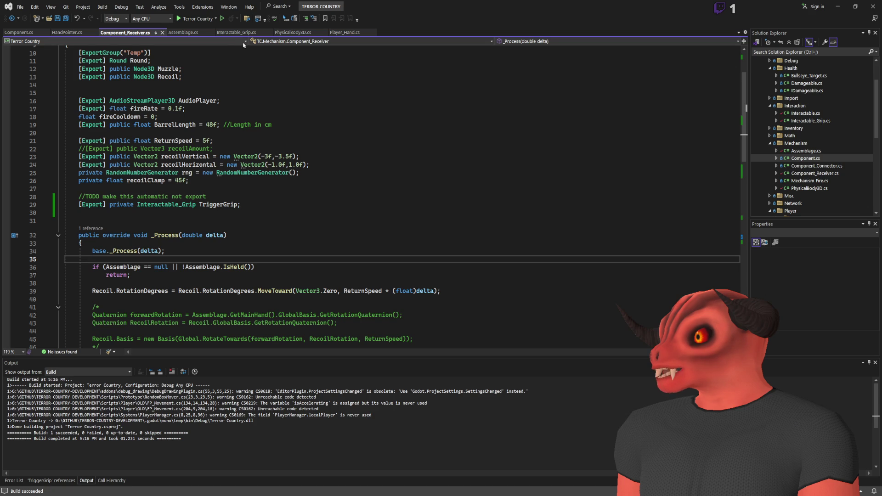
- Scroll back through the PhysicalBody3D.cs script
{"action": "left_click", "coordinate": [293, 32]}
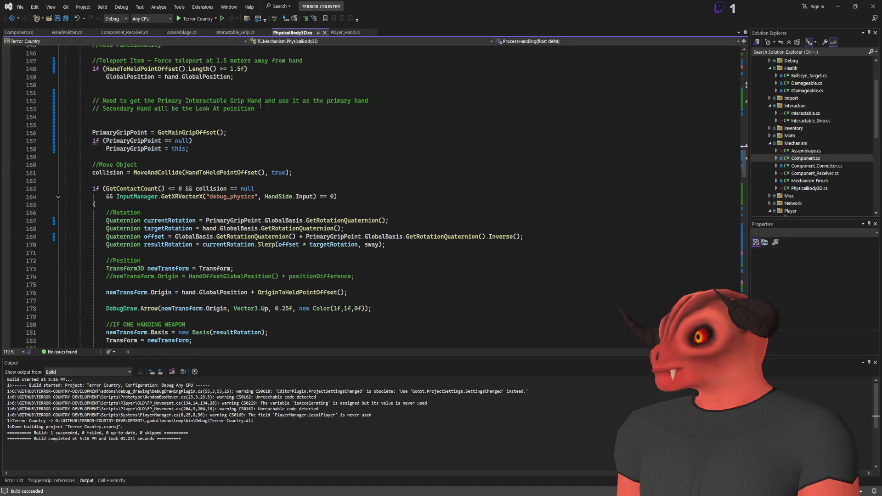
{"action": "scroll", "coordinate": [260, 93], "scroll_direction": "up", "scroll_amount": 20}
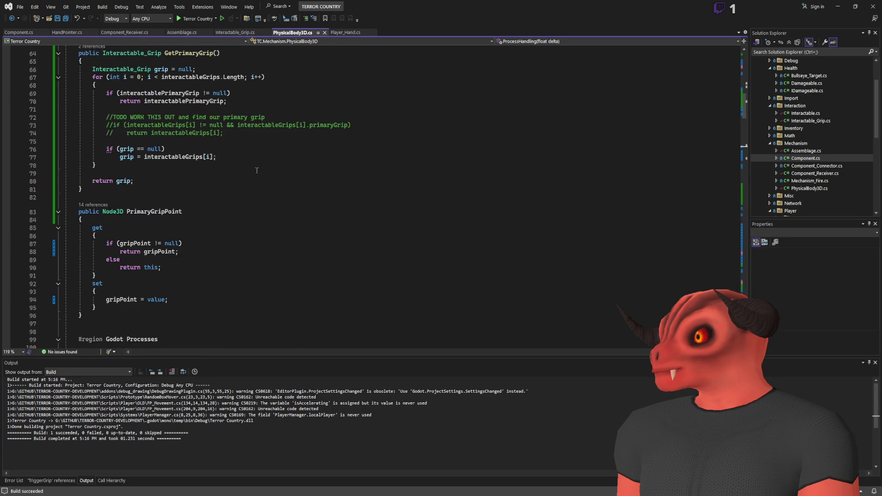
{"action": "scroll", "coordinate": [256, 170], "scroll_direction": "up", "scroll_amount": 8}
- Search Player_Hand.cs for 'release' and list all six ReleaseHeld references
{"action": "left_click", "coordinate": [344, 33]}
{"action": "left_click", "coordinate": [315, 117]}
{"action": "key", "text": "ctrl+f"}
{"action": "type", "text": "release"}
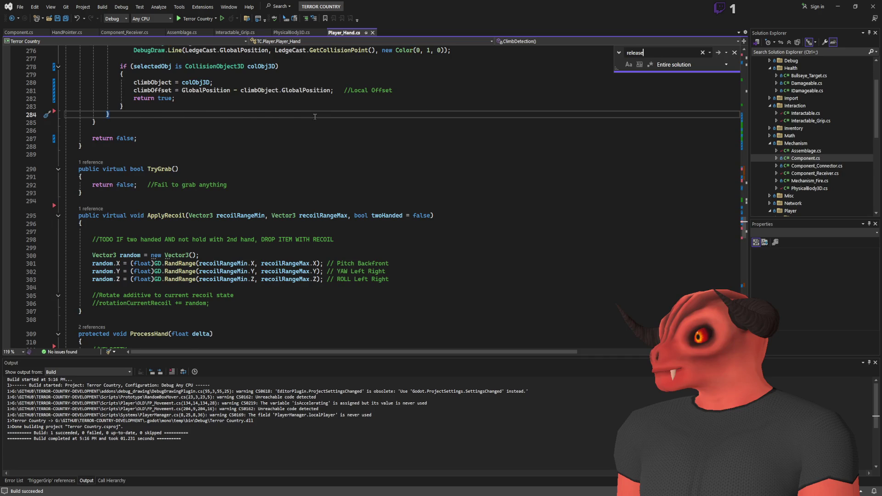
{"action": "key", "text": "Return"}
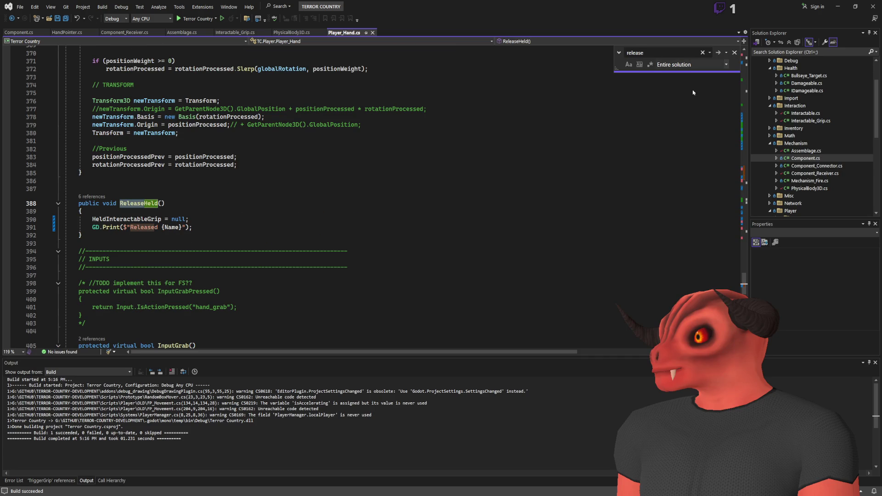
{"action": "left_click", "coordinate": [151, 203]}
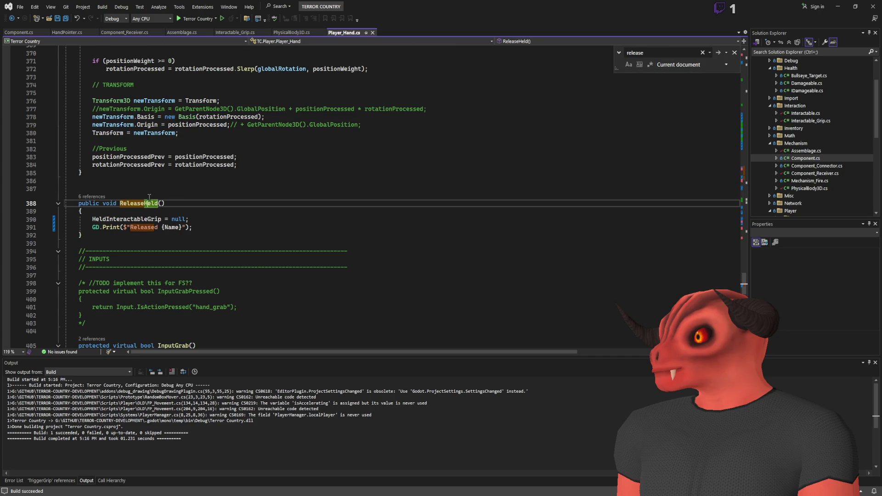
{"action": "key", "text": "shift+F12"}
{"action": "key", "text": "shift+F8"}
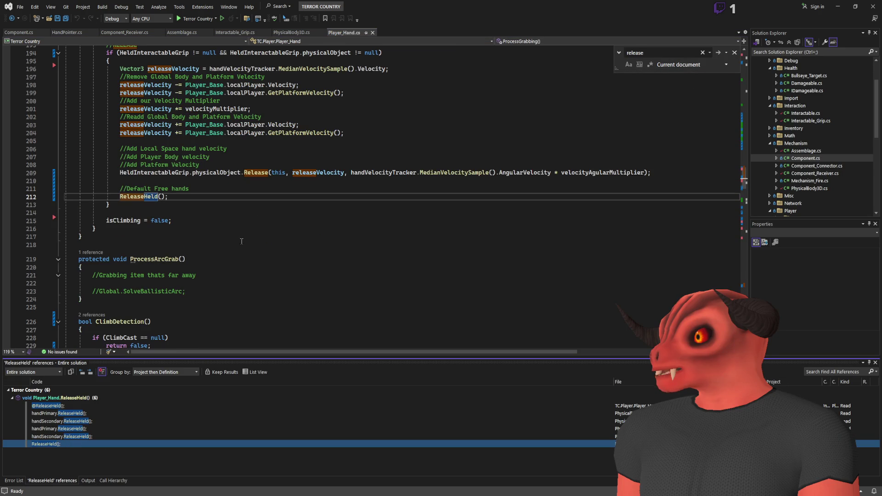
- Delete the '//Default Free hands' comment and ReleaseHeld(); call from Player_Hand.cs's release branch
{"action": "scroll", "coordinate": [253, 212], "scroll_direction": "up", "scroll_amount": 3}
{"action": "left_click", "coordinate": [253, 268]}
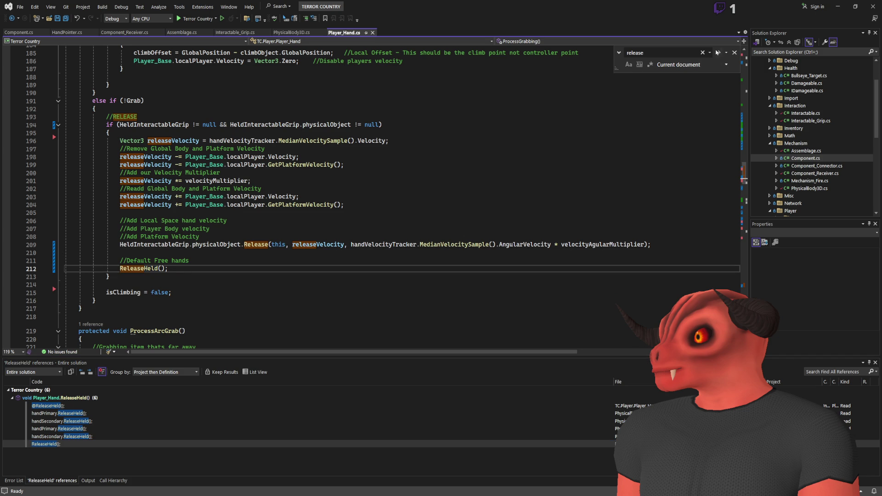
{"action": "left_click", "coordinate": [734, 52]}
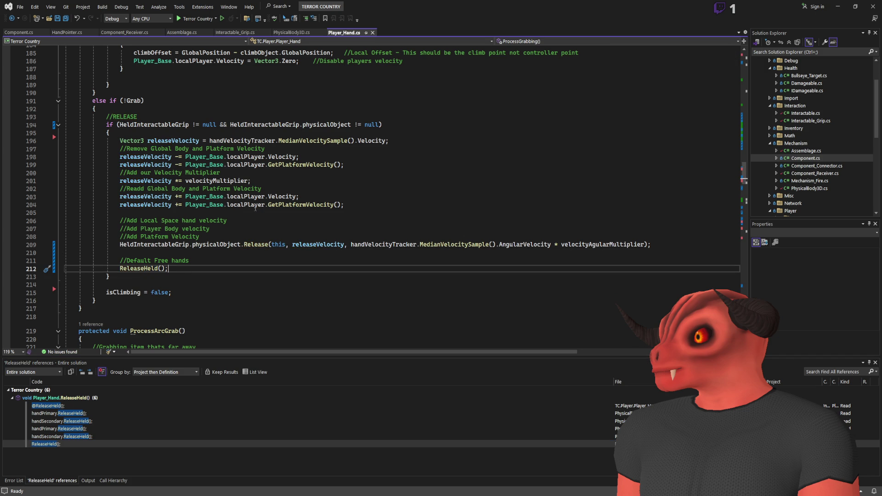
{"action": "left_click", "coordinate": [146, 244]}
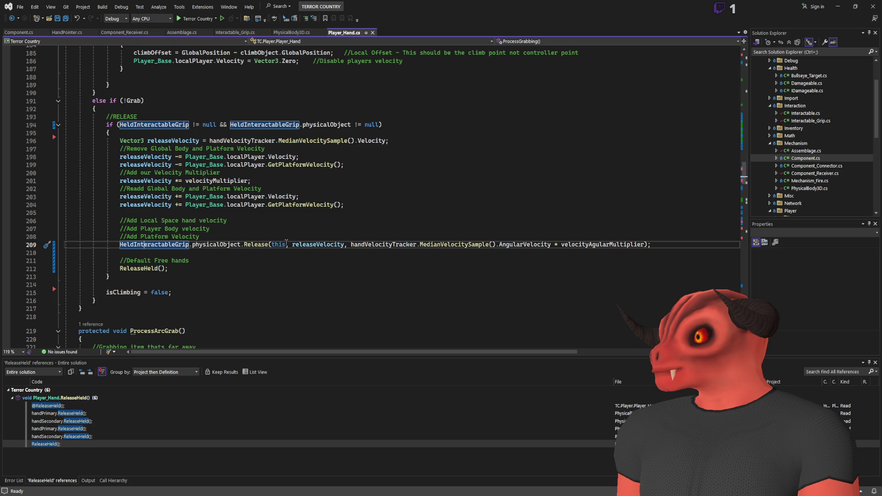
{"action": "scroll", "coordinate": [211, 255], "scroll_direction": "down", "scroll_amount": 5}
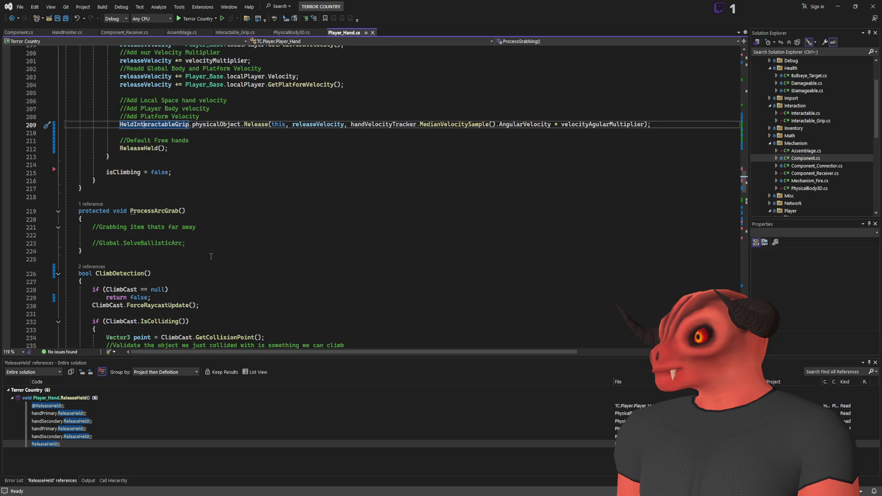
{"action": "scroll", "coordinate": [210, 255], "scroll_direction": "up", "scroll_amount": 4}
{"action": "mouse_move", "coordinate": [199, 242]}
{"action": "left_mouse_down"}
{"action": "mouse_move", "coordinate": [69, 236]}
{"action": "mouse_move", "coordinate": [671, 219]}
{"action": "left_mouse_up"}
{"action": "key", "text": "Delete"}
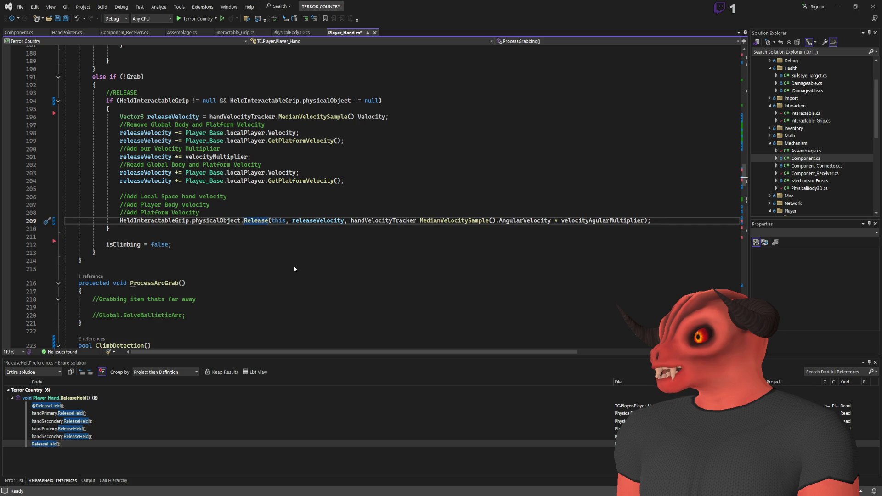
{"action": "key", "text": "F12"}
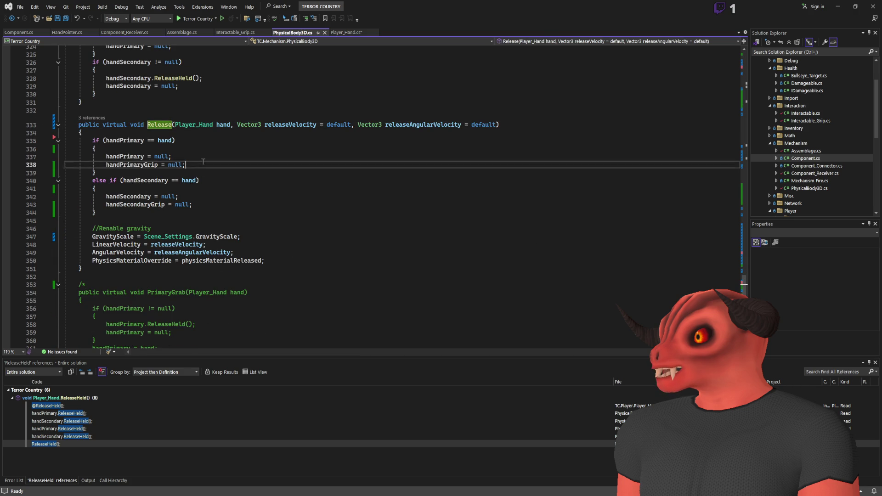
- Add handPrimary.ReleaseHeld(); to the primary-hand branch of PhysicalBody3D's Release method
{"action": "scroll", "coordinate": [203, 161], "scroll_direction": "up", "scroll_amount": 2}
{"action": "left_click", "coordinate": [224, 196]}
{"action": "key", "text": "Return"}
{"action": "type", "text": "handpri"}
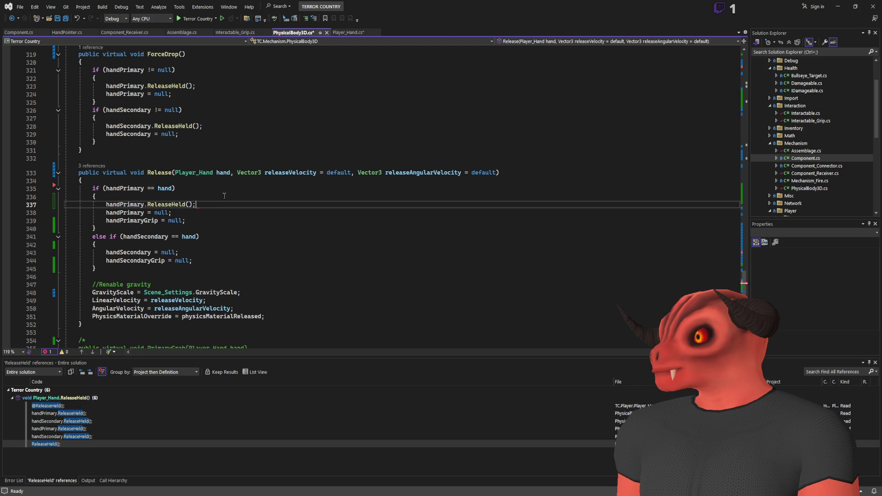
{"action": "key", "text": "ctrl+c"}
- Add handSecondary.ReleaseHeld(); to the secondary-hand branch, save, and rebuild
{"action": "left_click", "coordinate": [131, 252]}
{"action": "key", "text": "ctrl+v"}
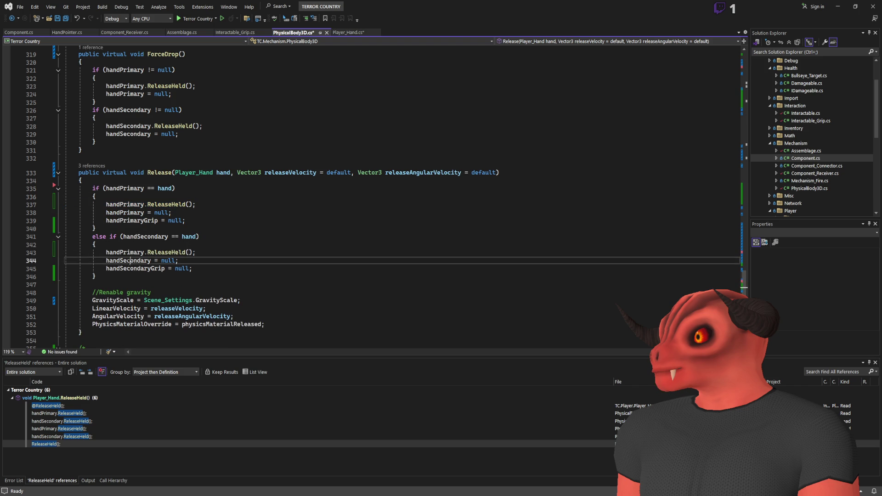
{"action": "key", "text": "ctrl+c"}
{"action": "left_click", "coordinate": [130, 252]}
{"action": "key", "text": "ctrl+v"}
{"action": "key", "text": "ctrl+s"}
{"action": "key", "text": "ctrl+z"}
{"action": "double_click", "coordinate": [129, 253]}
{"action": "key", "text": "ctrl+v"}
{"action": "scroll", "coordinate": [252, 197], "scroll_direction": "up", "scroll_amount": 5}
{"action": "scroll", "coordinate": [252, 196], "scroll_direction": "down", "scroll_amount": 4}
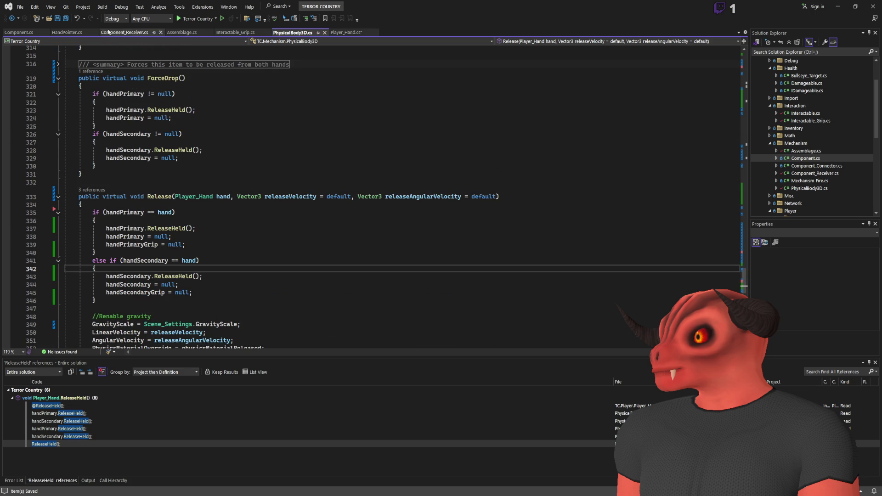
{"action": "key", "text": "ctrl+shift+b"}
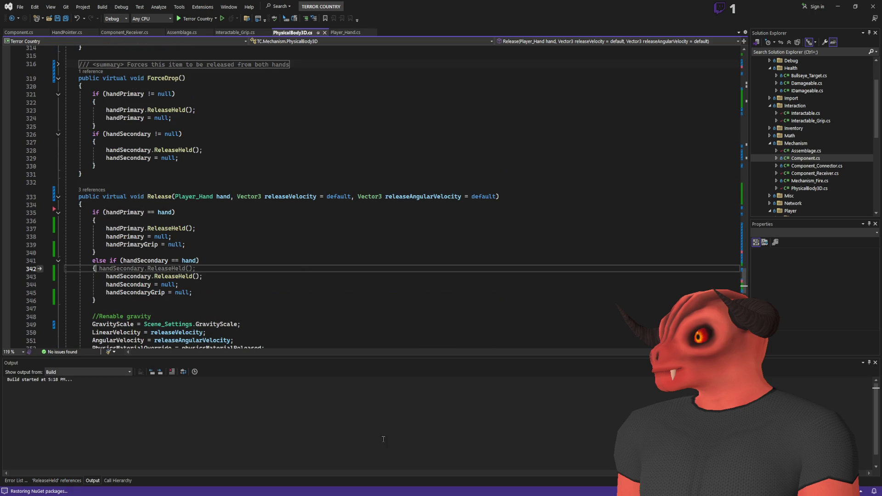
- Test-run the rebuilt game in Godot, stop it with F8, and return to Visual Studio
{"action": "key", "text": "alt+Tab"}
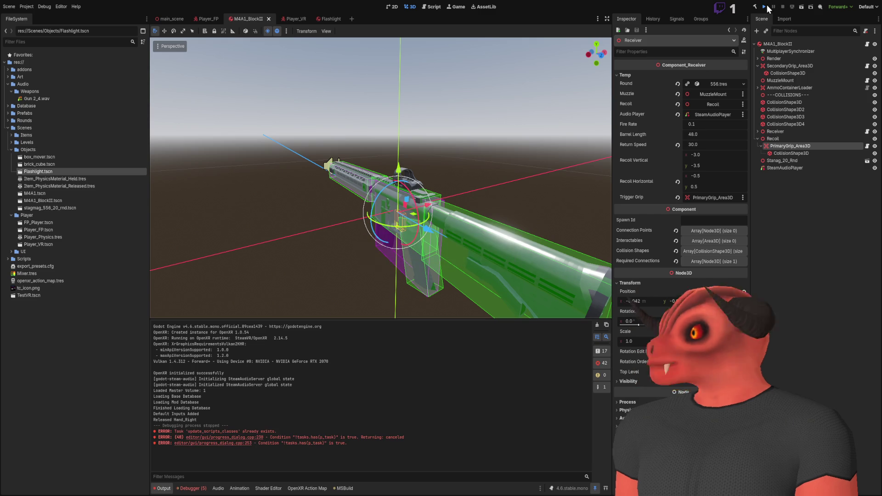
{"action": "left_click", "coordinate": [765, 7]}
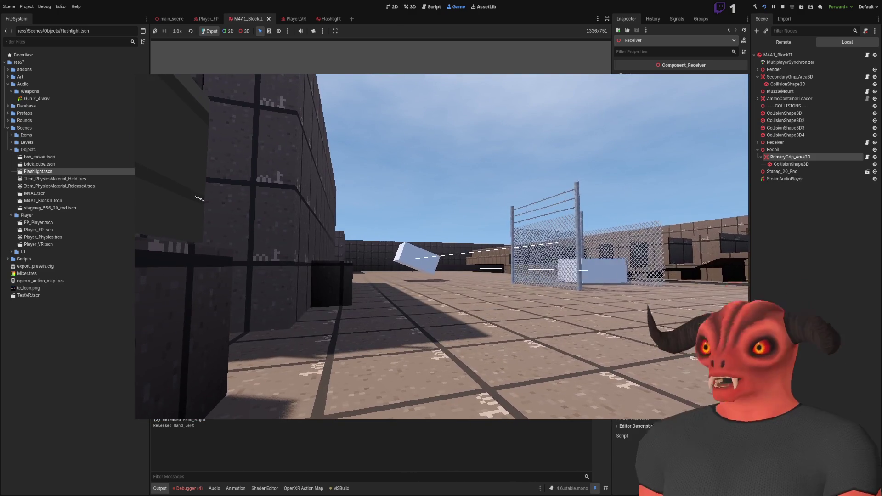
{"action": "key", "text": "F8"}
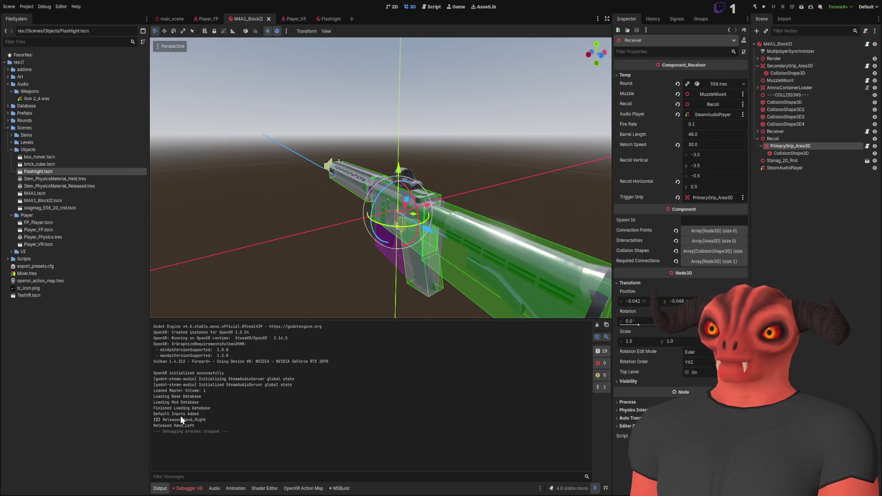
{"action": "key", "text": "alt+Tab"}
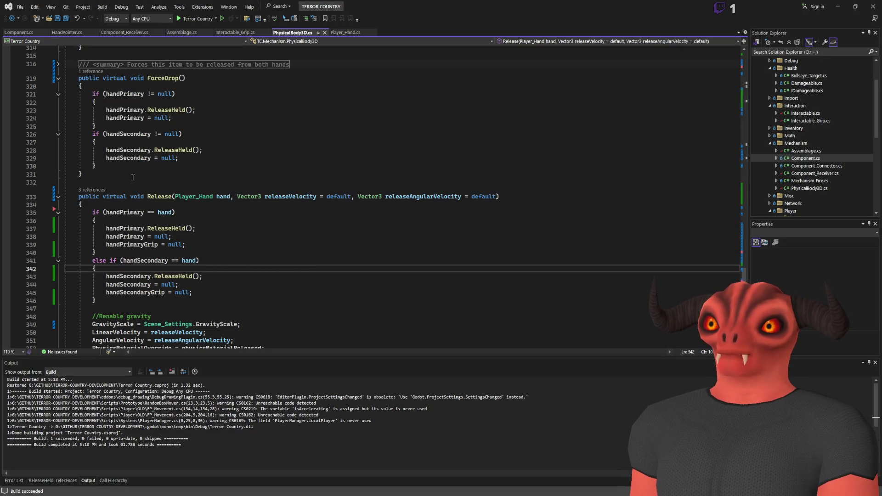
- Review the secondary hand's release line, then check Godot's debugger errors and output log
{"action": "left_click", "coordinate": [248, 272]}
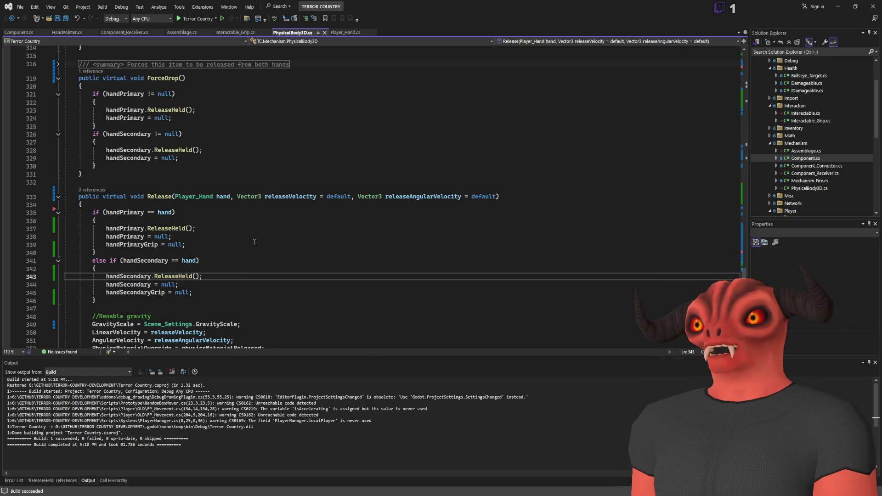
{"action": "scroll", "coordinate": [271, 174], "scroll_direction": "up", "scroll_amount": 5}
{"action": "scroll", "coordinate": [267, 197], "scroll_direction": "down", "scroll_amount": 8}
{"action": "scroll", "coordinate": [262, 220], "scroll_direction": "up", "scroll_amount": 8}
{"action": "scroll", "coordinate": [261, 224], "scroll_direction": "up", "scroll_amount": 15}
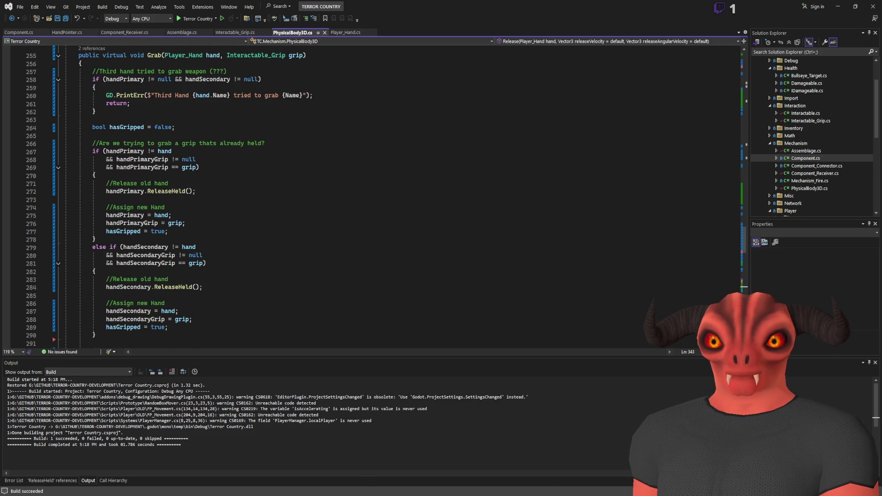
{"action": "key", "text": "alt+Tab"}
{"action": "key", "text": "alt+Tab"}
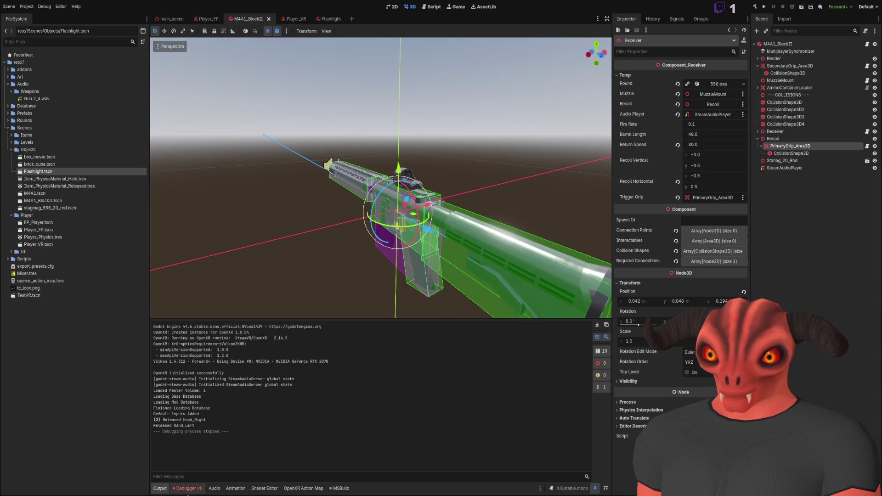
{"action": "left_click", "coordinate": [187, 488]}
{"action": "left_click", "coordinate": [162, 489]}
{"action": "key", "text": "alt+Tab"}
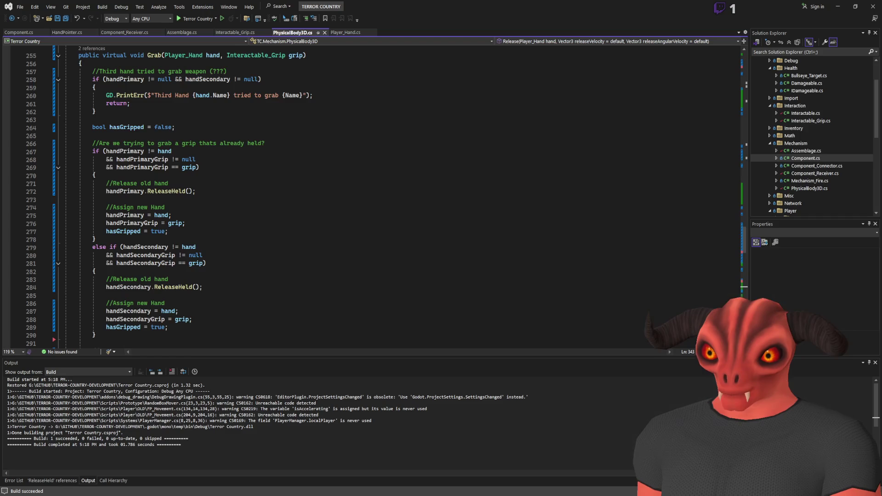
- List all references to PhysicalBody3D.Grab and open its call in Player_Hand.cs
{"action": "left_click", "coordinate": [155, 128]}
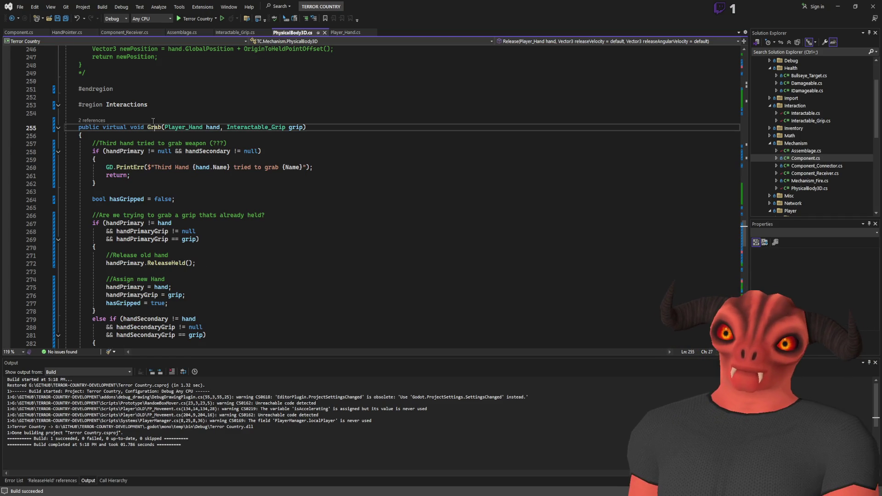
{"action": "key", "text": "shift+F12"}
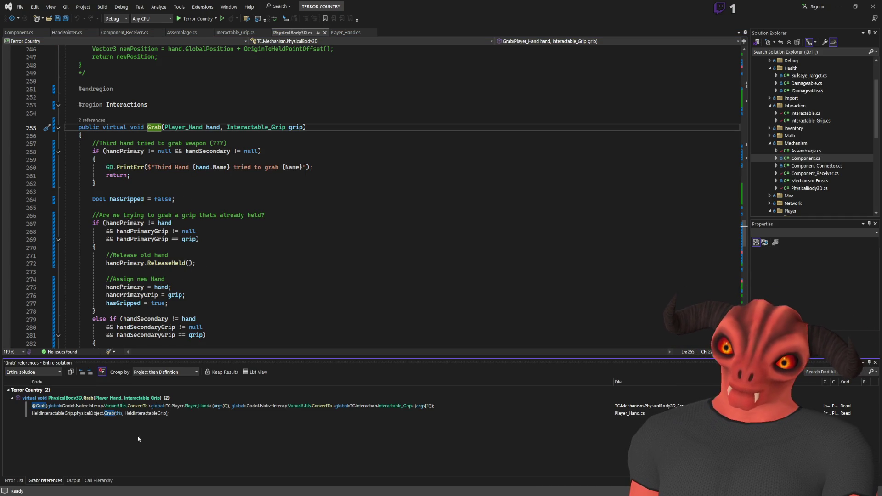
{"action": "left_click", "coordinate": [142, 406]}
{"action": "left_click", "coordinate": [142, 415]}
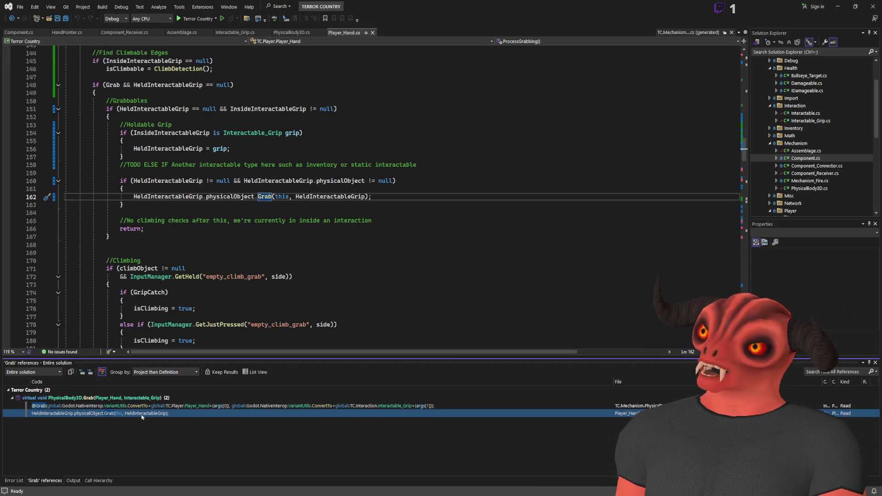
{"action": "scroll", "coordinate": [234, 256], "scroll_direction": "up", "scroll_amount": 2}
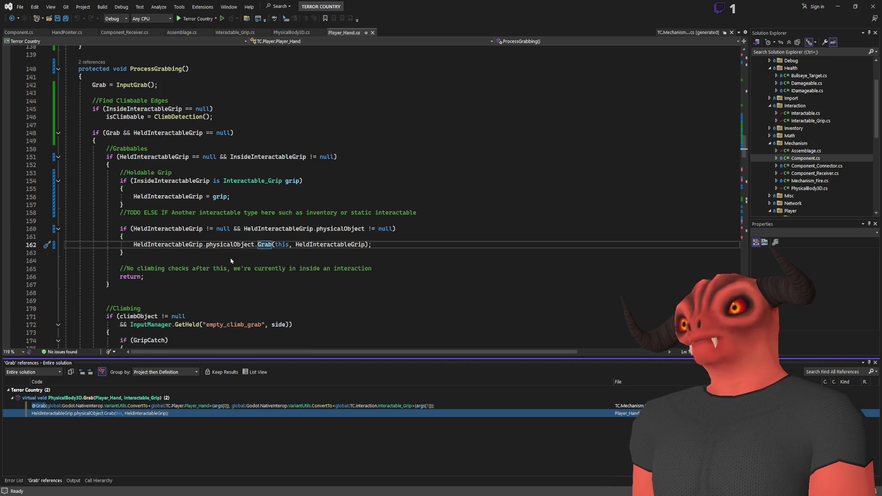
{"action": "key", "text": "alt+Tab"}
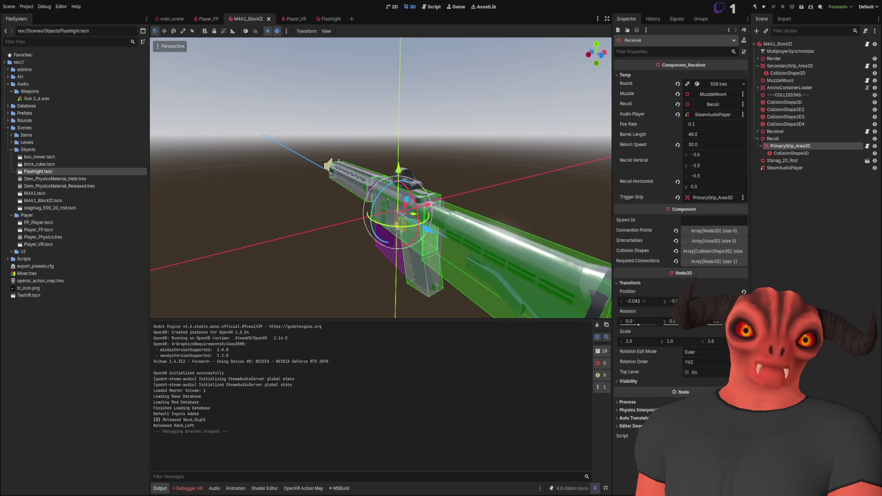
{"action": "key", "text": "alt+Tab"}
{"action": "left_click", "coordinate": [404, 244]}
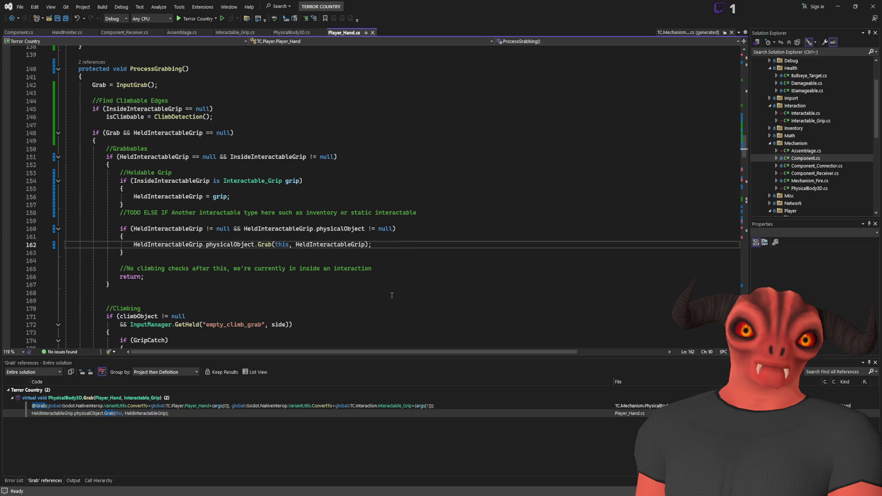
- Open the Grab call in Player_Hand.cs and review the surrounding ProcessGrabbing code
{"action": "double_click", "coordinate": [179, 413]}
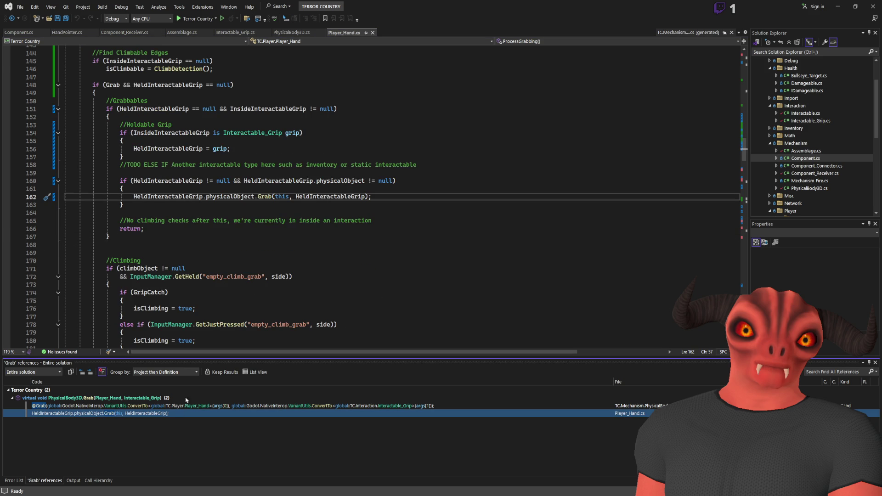
{"action": "scroll", "coordinate": [257, 227], "scroll_direction": "down", "scroll_amount": 9}
{"action": "scroll", "coordinate": [257, 227], "scroll_direction": "down", "scroll_amount": 6}
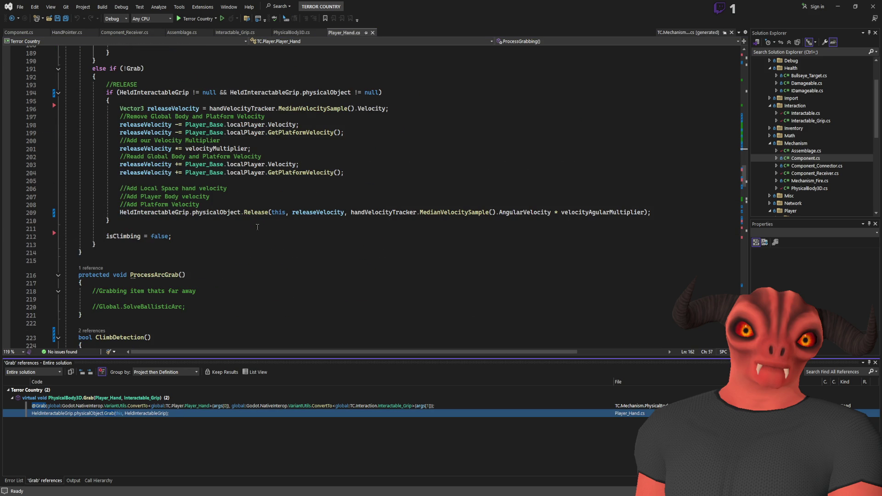
{"action": "scroll", "coordinate": [257, 227], "scroll_direction": "down", "scroll_amount": 2}
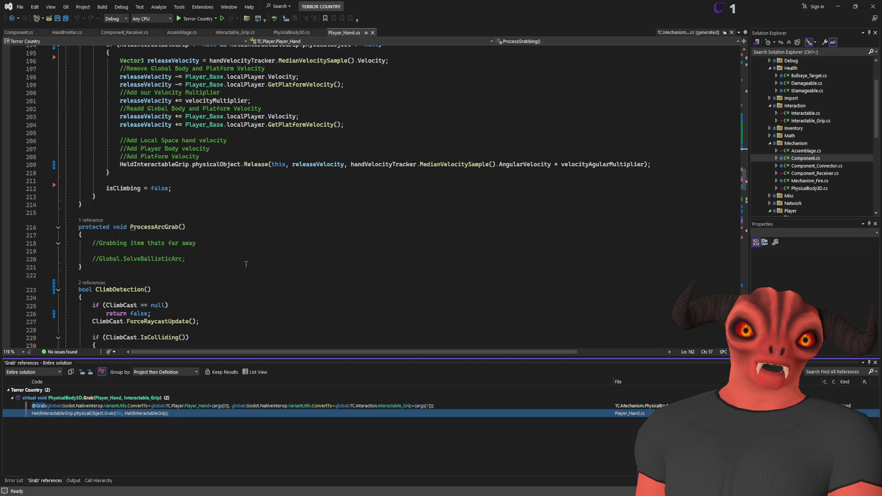
{"action": "scroll", "coordinate": [252, 243], "scroll_direction": "up", "scroll_amount": 5}
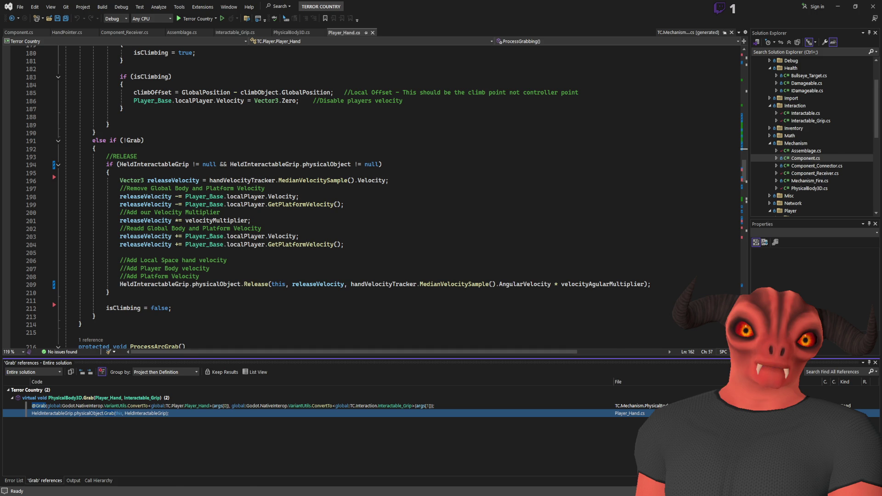
{"action": "key", "text": "alt+Tab"}
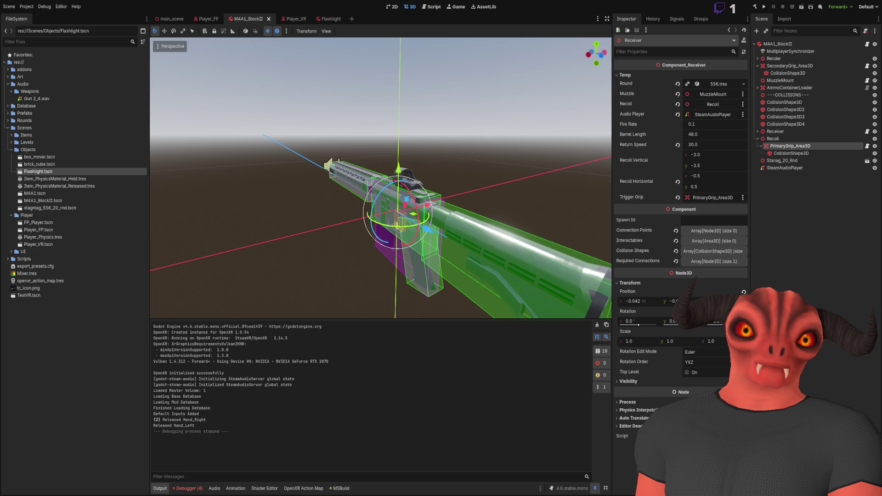
{"action": "key", "text": "alt+Tab"}
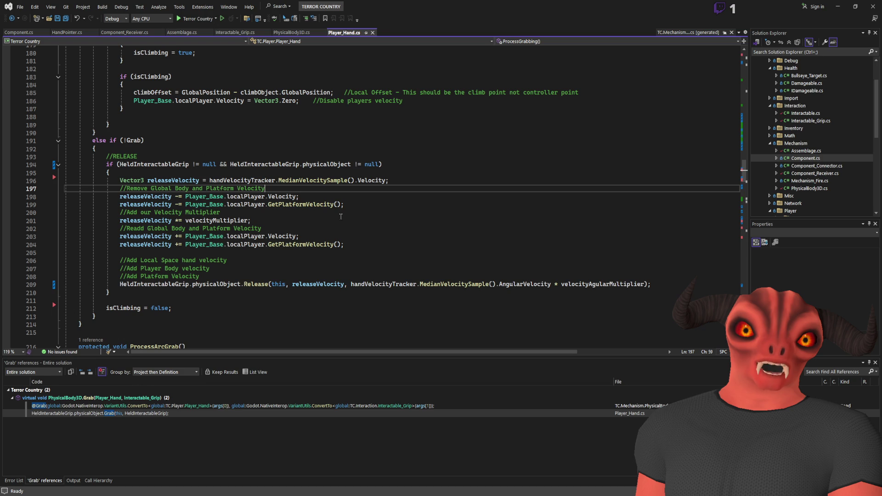
{"action": "scroll", "coordinate": [340, 216], "scroll_direction": "down", "scroll_amount": 5}
{"action": "scroll", "coordinate": [341, 217], "scroll_direction": "up", "scroll_amount": 4}
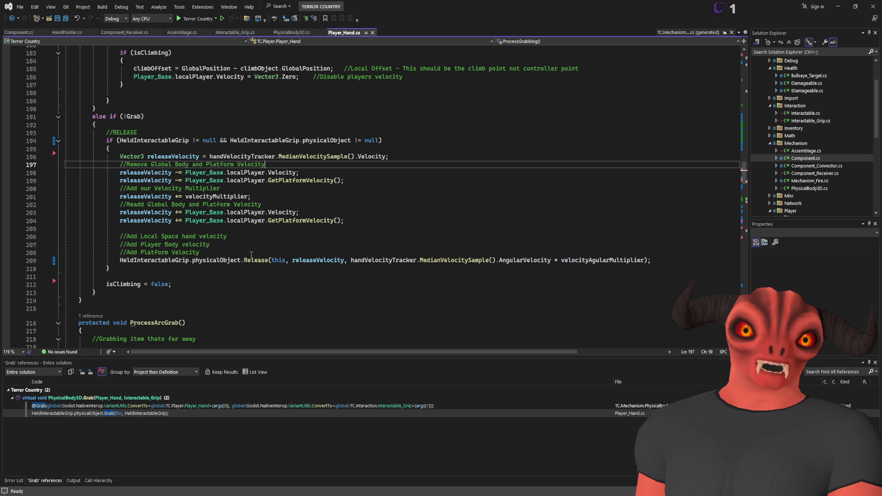
- Add a ReleaseHeld() call inside the release block and save Player_Hand.cs
{"action": "left_click", "coordinate": [168, 280]}
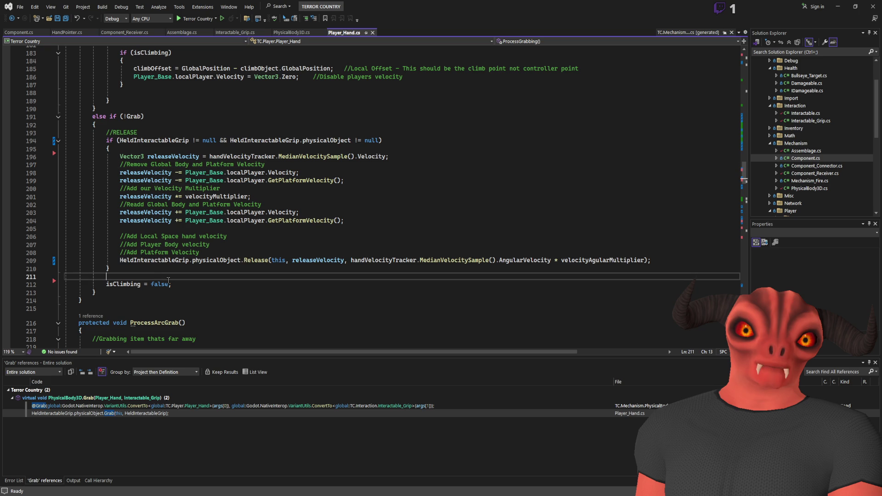
{"action": "type", "text": "ReleaseHeld();"}
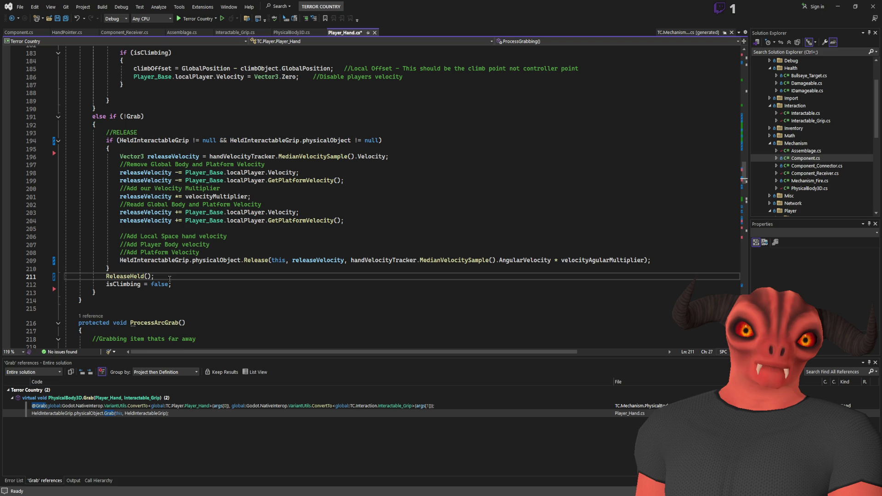
{"action": "key", "text": "alt+Up"}
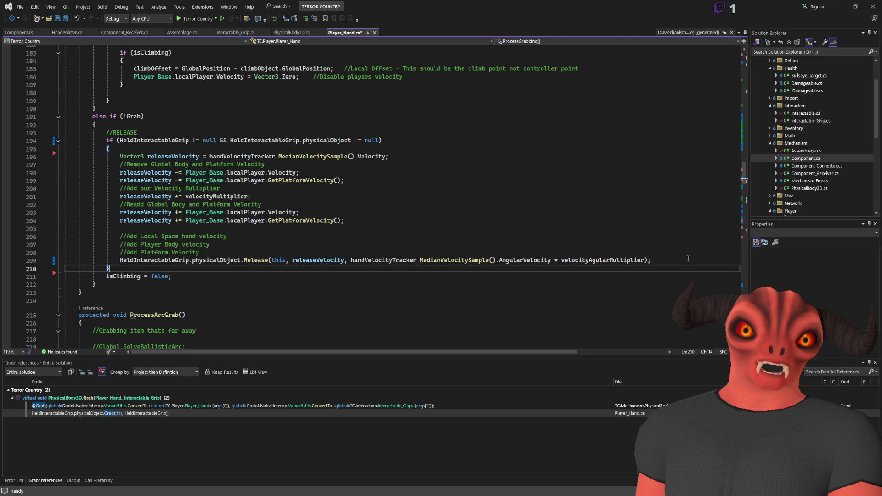
{"action": "type", "text": "ReleaseHeld();"}
{"action": "key", "text": "ctrl+s"}
- Go to the Release method's definition in PhysicalBody3D.cs
{"action": "left_click", "coordinate": [255, 260]}
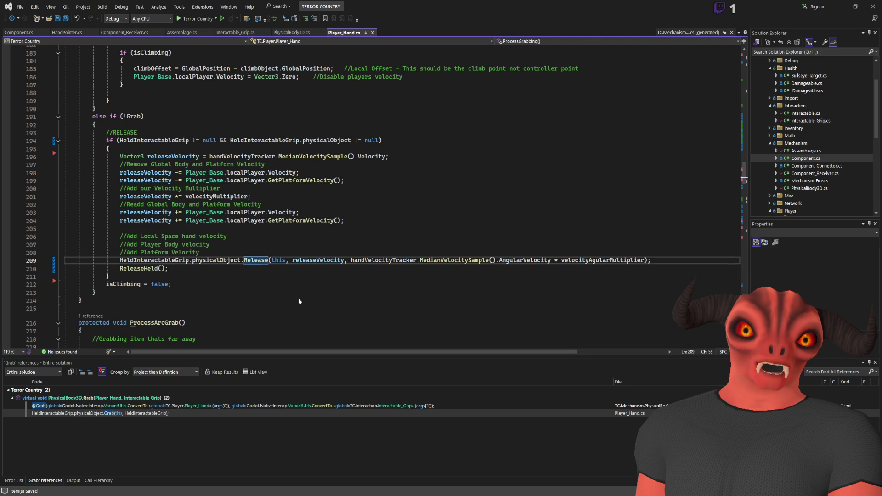
{"action": "key", "text": "F12"}
{"action": "left_click_drag", "start_coordinate": [126, 214], "coordinate": [202, 298]}
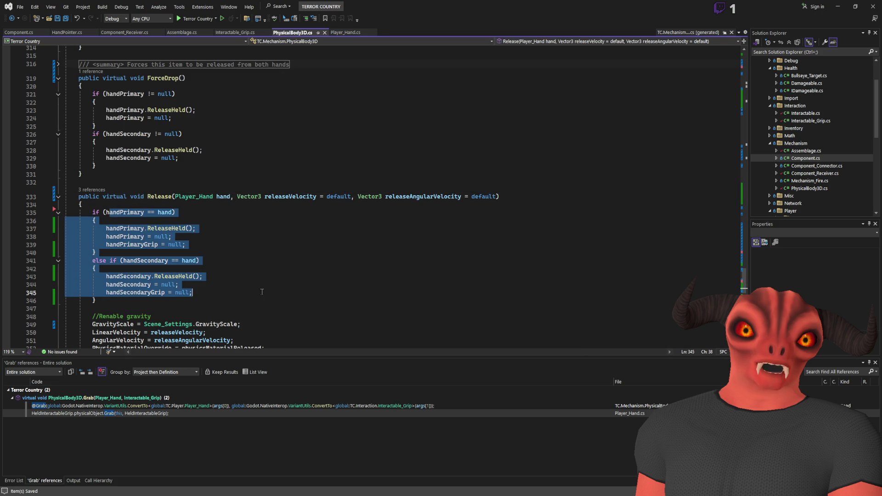
- List all references to Release, checking its calls in AmmoContainerLoader.cs and Player_Hand.cs
{"action": "left_click", "coordinate": [287, 245]}
{"action": "scroll", "coordinate": [286, 245], "scroll_direction": "down", "scroll_amount": 2}
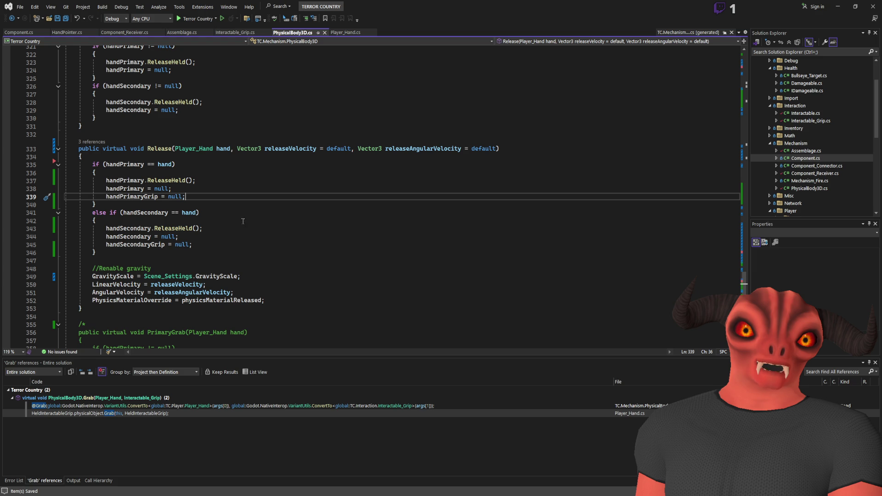
{"action": "left_click", "coordinate": [165, 148]}
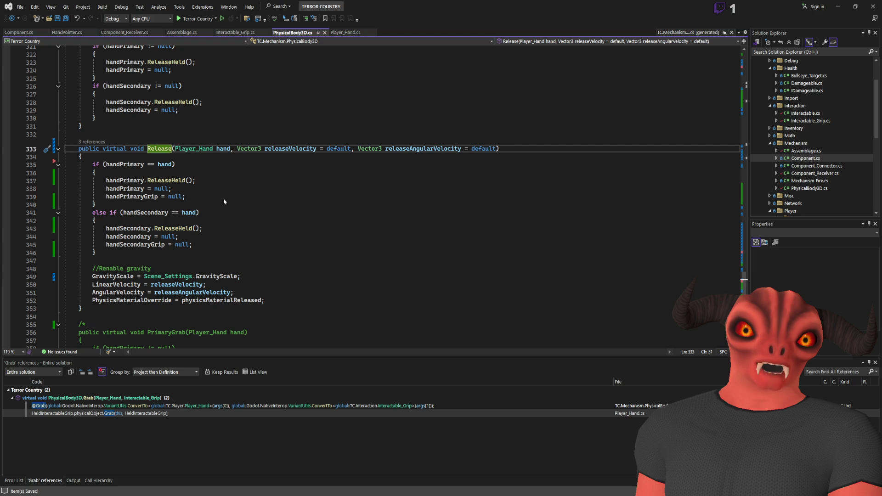
{"action": "key", "text": "shift+F12"}
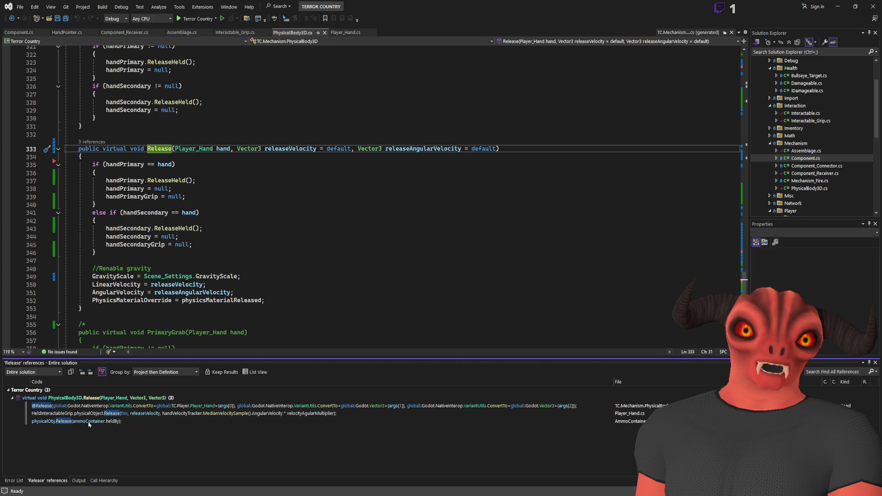
{"action": "left_click", "coordinate": [89, 422]}
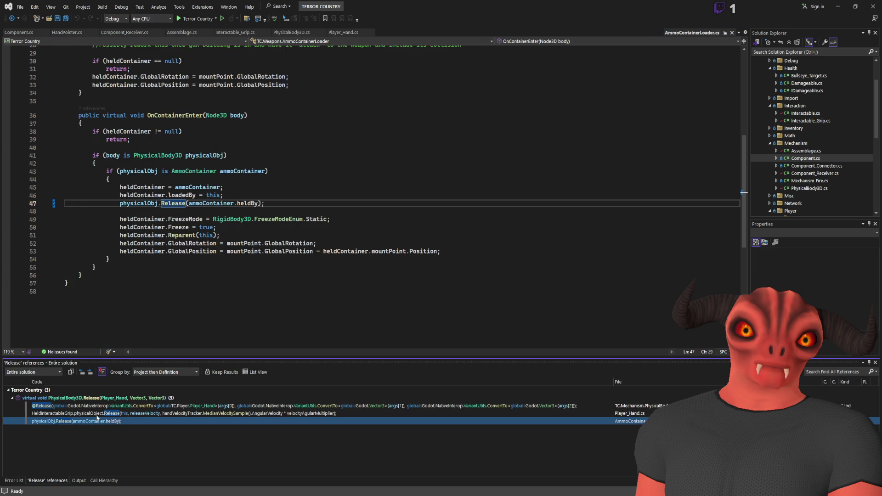
{"action": "left_click", "coordinate": [96, 415]}
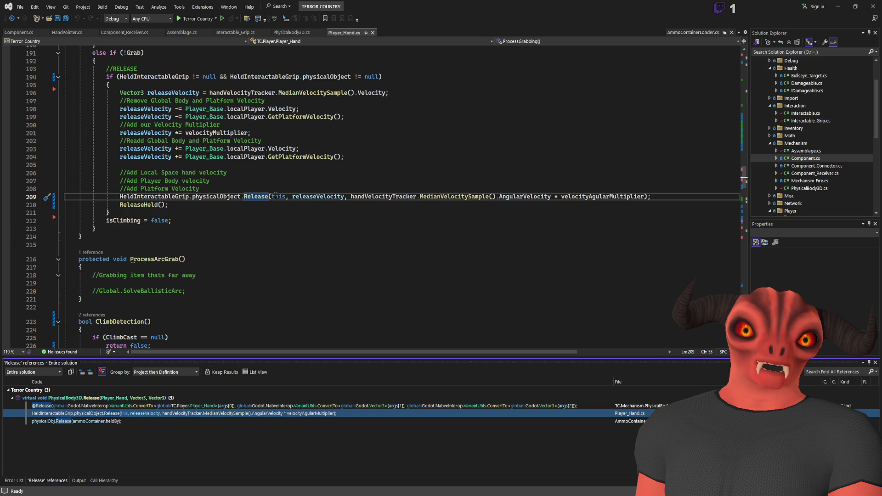
- Return to the Release definition and start a new line after handPrimaryGrip = null
{"action": "left_click", "coordinate": [276, 196]}
{"action": "key", "text": "F12"}
{"action": "scroll", "coordinate": [229, 209], "scroll_direction": "down", "scroll_amount": 3}
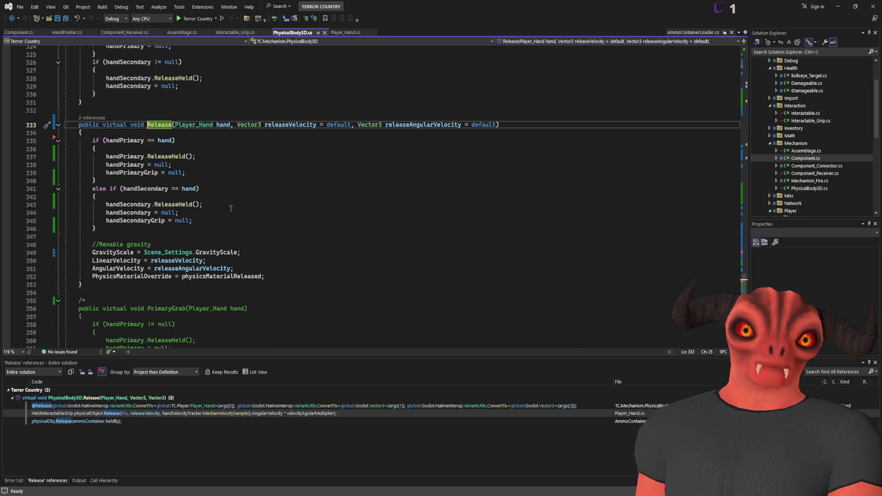
{"action": "mouse_move", "coordinate": [66, 146]}
{"action": "left_mouse_down"}
{"action": "mouse_move", "coordinate": [204, 214]}
{"action": "mouse_move", "coordinate": [213, 228]}
{"action": "left_mouse_up"}
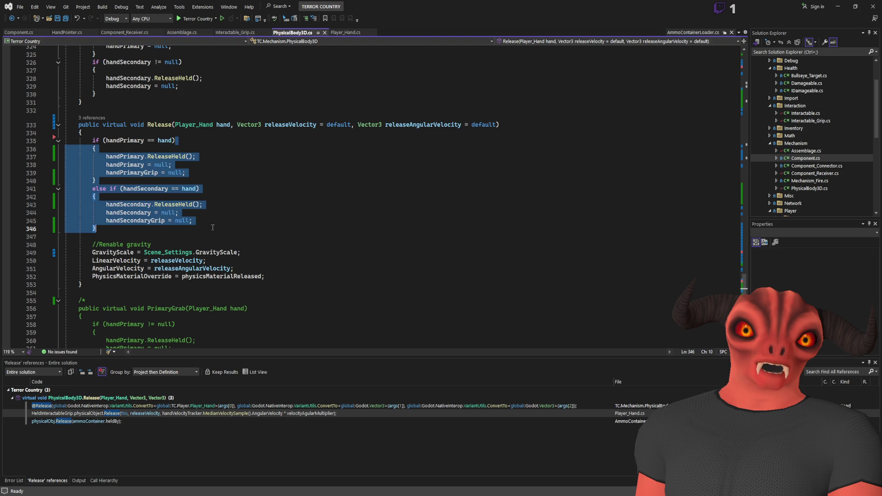
{"action": "left_click", "coordinate": [213, 228]}
{"action": "left_click", "coordinate": [213, 172]}
{"action": "key", "text": "Return"}
{"action": "type", "text": "GD.Print("}
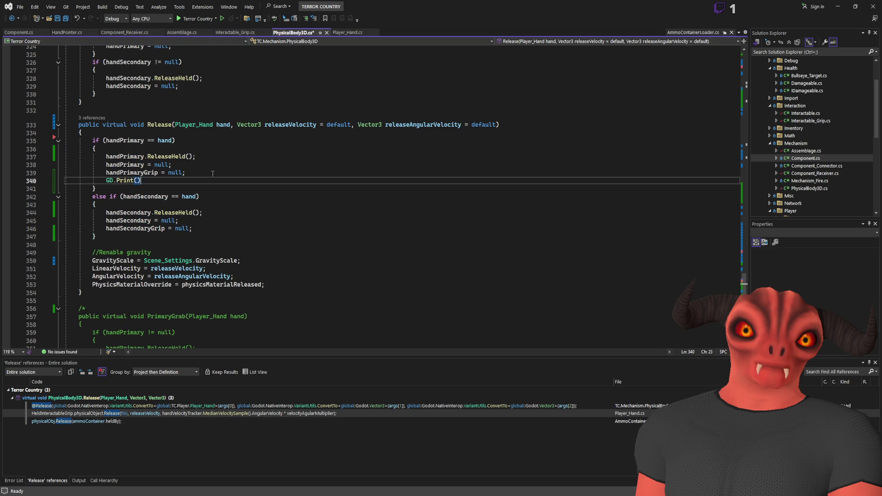
- Add GD.Print("Releasing Prim") and GD.Print("Releasing Sec") to Release's hand branches and save
{"action": "type", "text": "\"Releasi"}
{"action": "type", "text": "ng Pri"}
{"action": "key", "text": "shift+Home"}
{"action": "key", "text": "ctrl+c"}
{"action": "left_click", "coordinate": [193, 228]}
{"action": "key", "text": "Return"}
{"action": "key", "text": "ctrl+v"}
{"action": "key", "text": "BackSpace"}
{"action": "key", "text": "BackSpace"}
{"action": "key", "text": "BackSpace"}
{"action": "type", "text": "Sec"}
{"action": "key", "text": "End"}
{"action": "key", "text": "ctrl+s"}
{"action": "key", "text": "alt+Tab"}
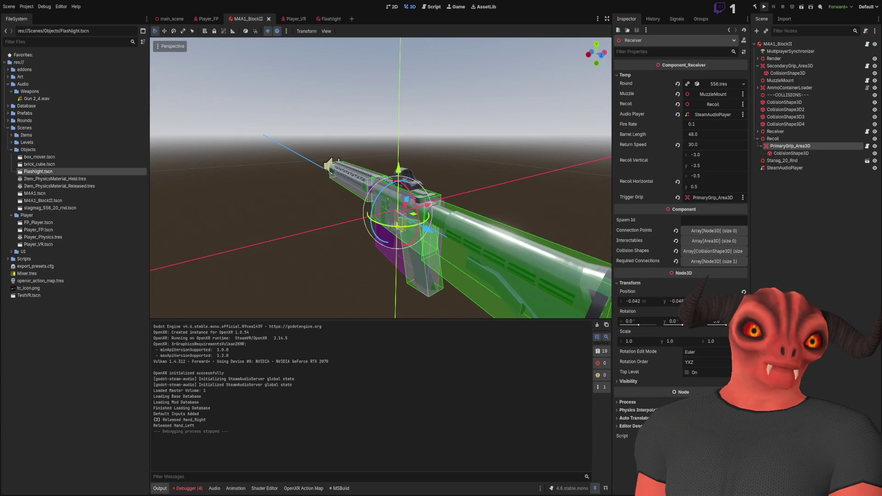
- Build and run the VR project to test the new release messages
{"action": "left_click", "coordinate": [764, 7]}
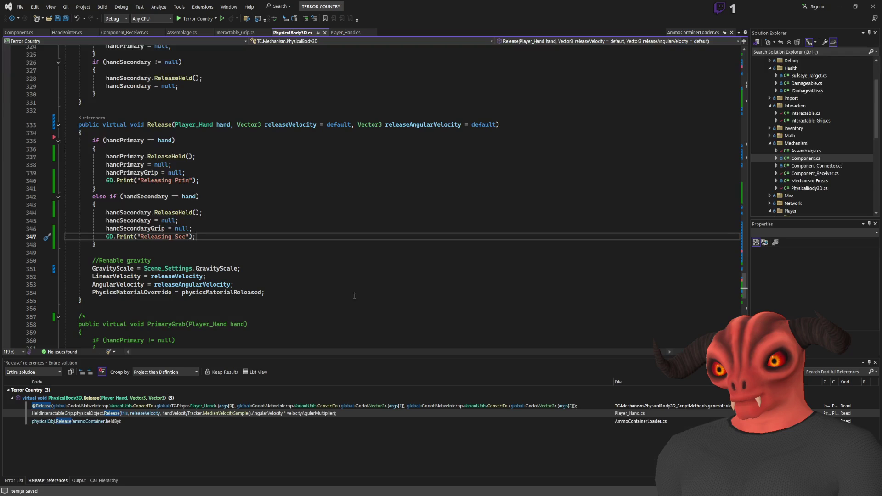
- List all references to gripPoint and inspect its null check in PrimaryGripPoint
{"action": "scroll", "coordinate": [239, 178], "scroll_direction": "up", "scroll_amount": 20}
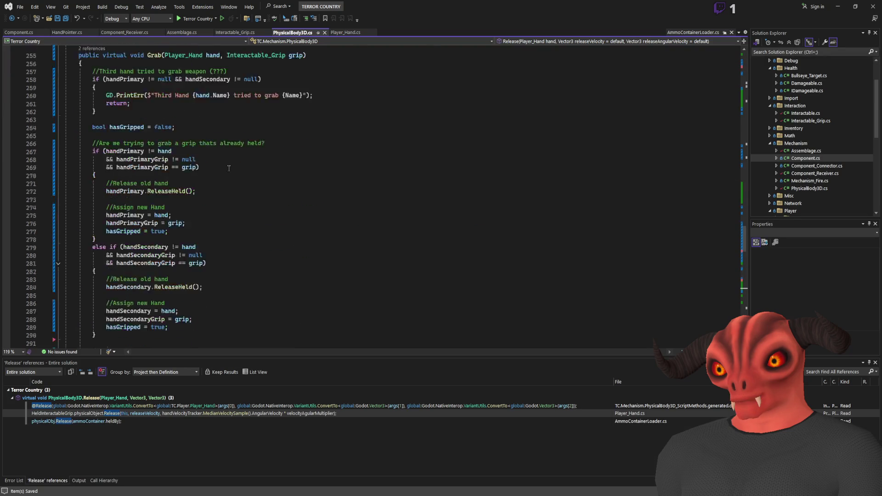
{"action": "scroll", "coordinate": [232, 168], "scroll_direction": "up", "scroll_amount": 20}
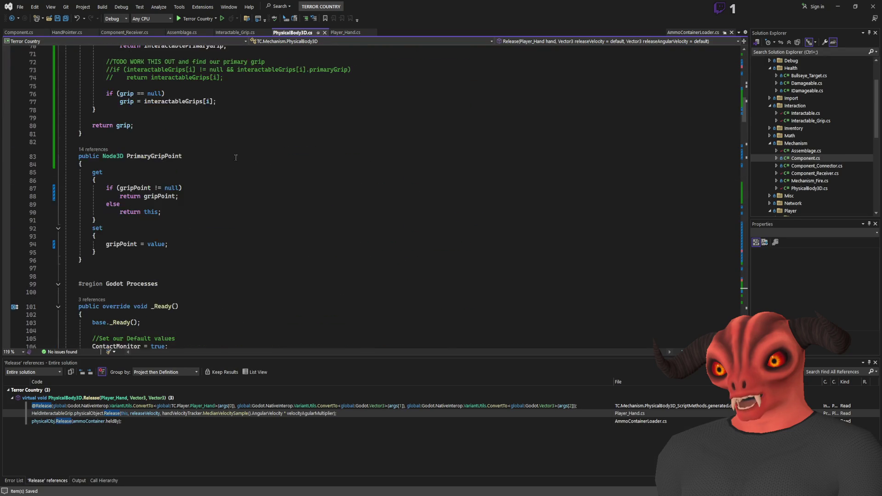
{"action": "scroll", "coordinate": [209, 140], "scroll_direction": "down", "scroll_amount": 4}
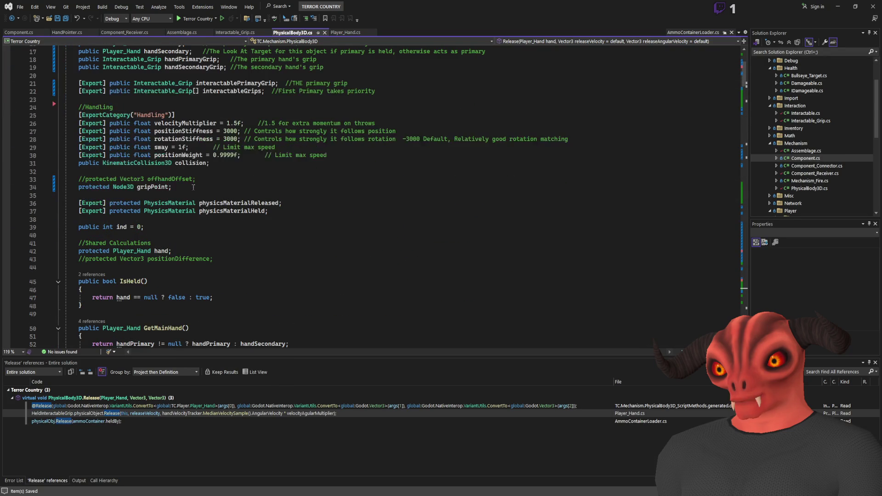
{"action": "left_click", "coordinate": [149, 187]}
{"action": "key", "text": "shift+F12"}
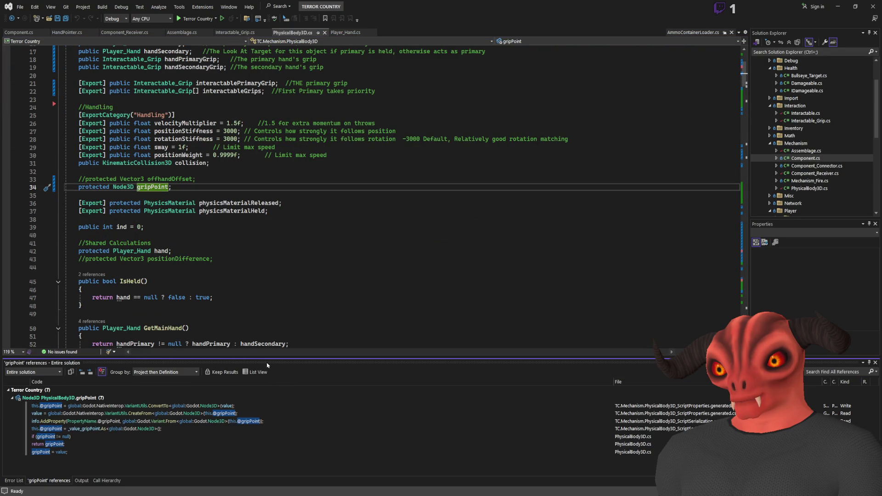
{"action": "left_click", "coordinate": [61, 437]}
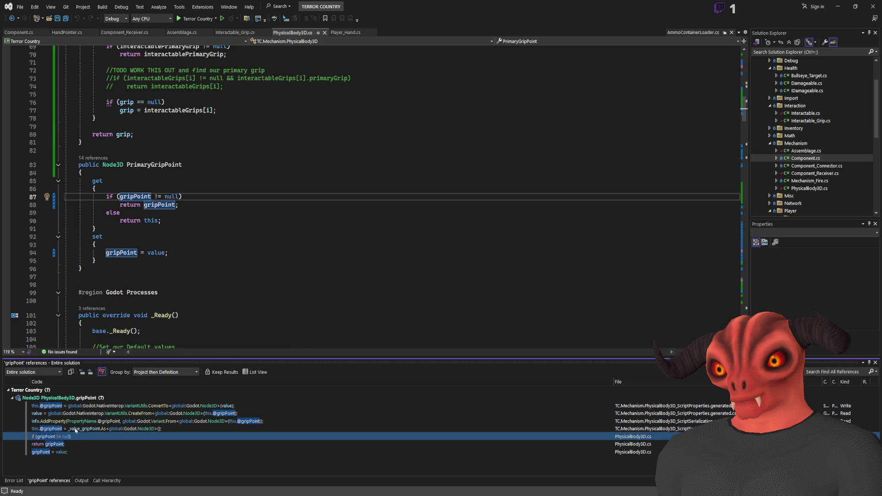
{"action": "key", "text": "Down"}
{"action": "key", "text": "Down"}
{"action": "key", "text": "Up"}
{"action": "key", "text": "Up"}
- List all references to PrimaryGripPoint, including where it falls back to this
{"action": "left_click", "coordinate": [158, 167]}
{"action": "key", "text": "shift+F12"}
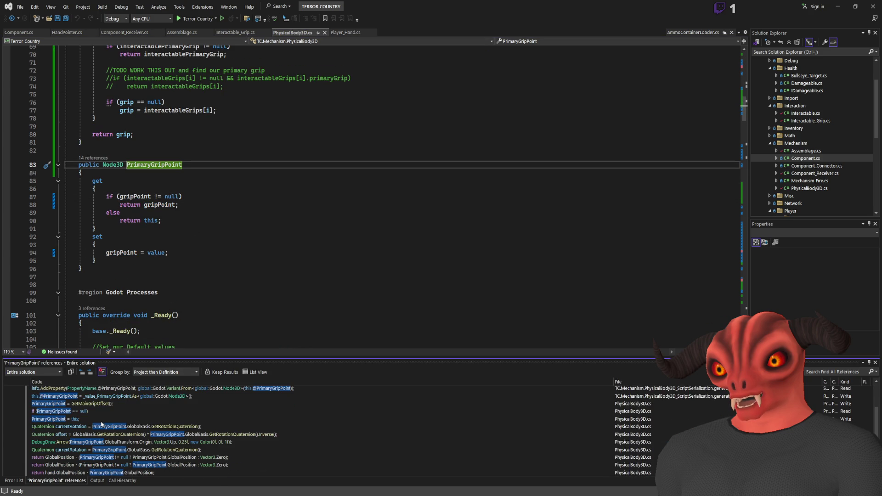
{"action": "left_click", "coordinate": [86, 420]}
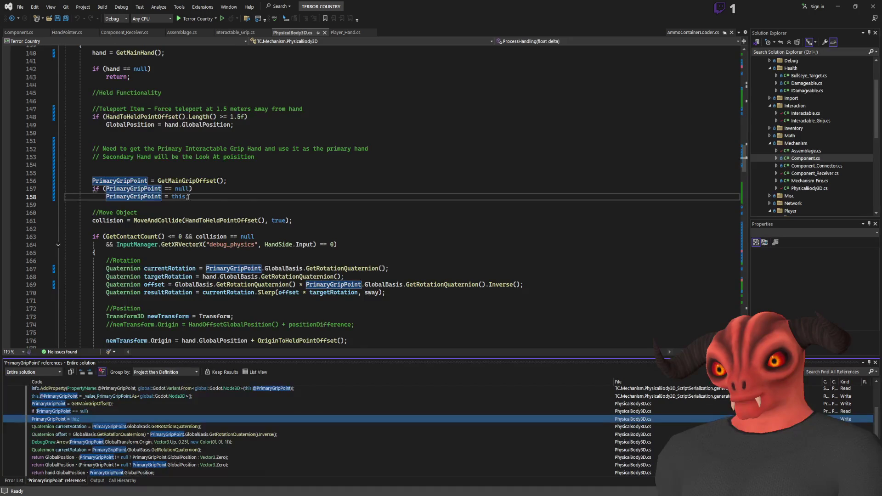
{"action": "scroll", "coordinate": [189, 197], "scroll_direction": "up", "scroll_amount": 5}
{"action": "scroll", "coordinate": [222, 146], "scroll_direction": "down", "scroll_amount": 3}
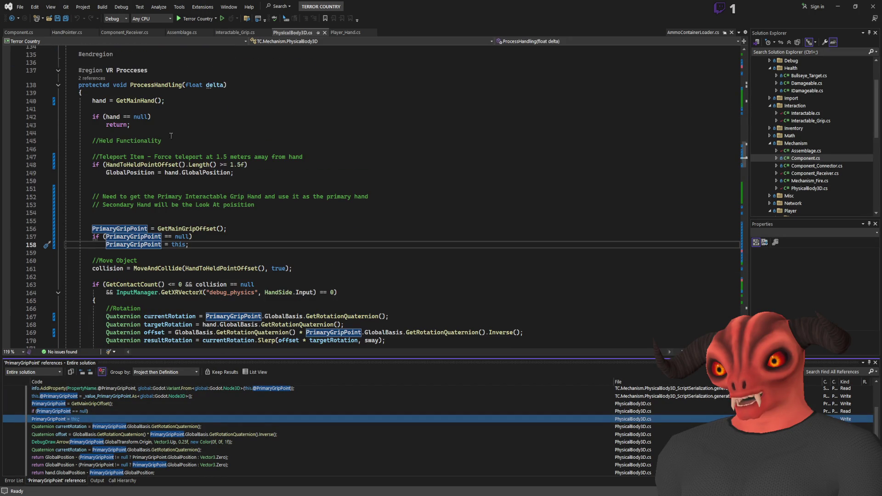
- Peek at GetMainGripOffset, then search the file to reach its definition
{"action": "left_click", "coordinate": [211, 228]}
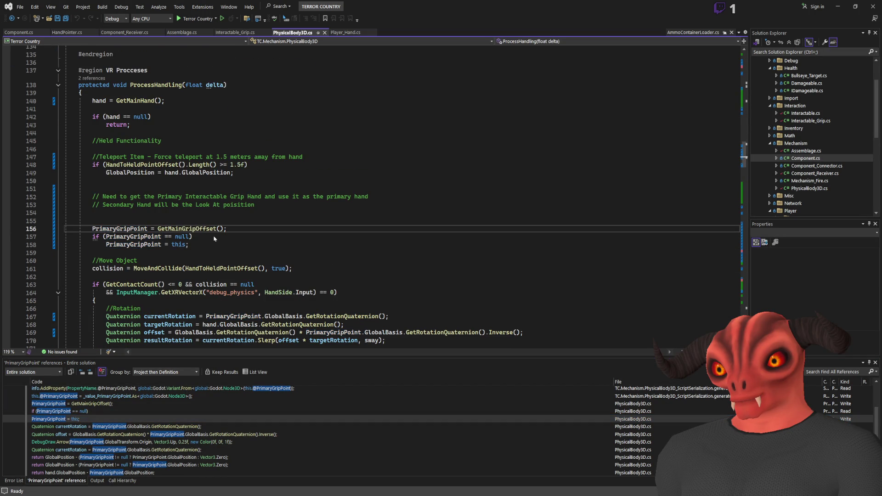
{"action": "key", "text": "alt+F12"}
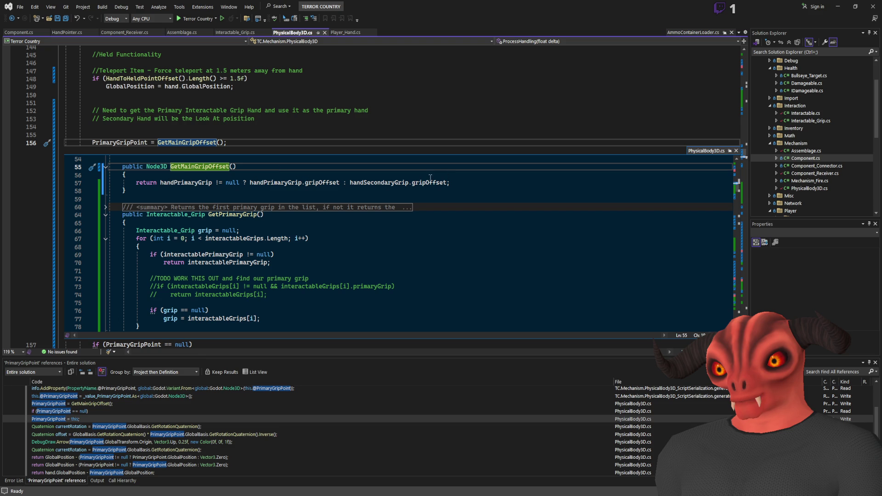
{"action": "scroll", "coordinate": [280, 183], "scroll_direction": "up", "scroll_amount": 3}
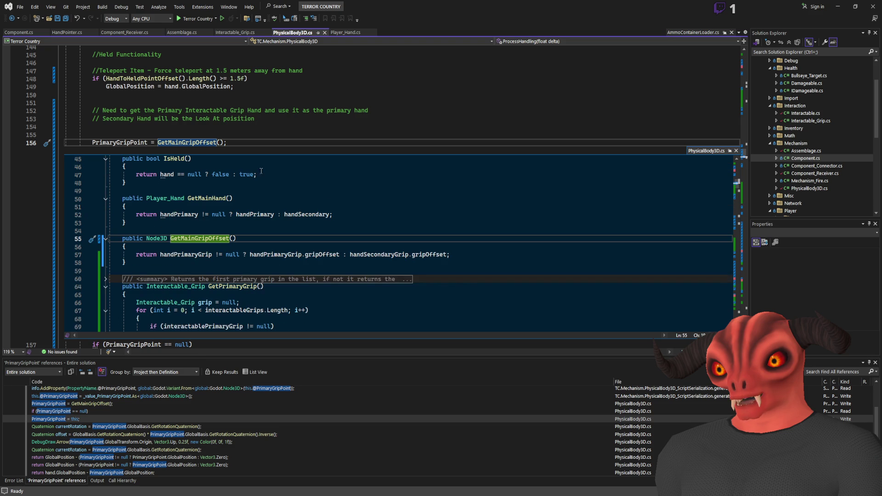
{"action": "left_click", "coordinate": [735, 150]}
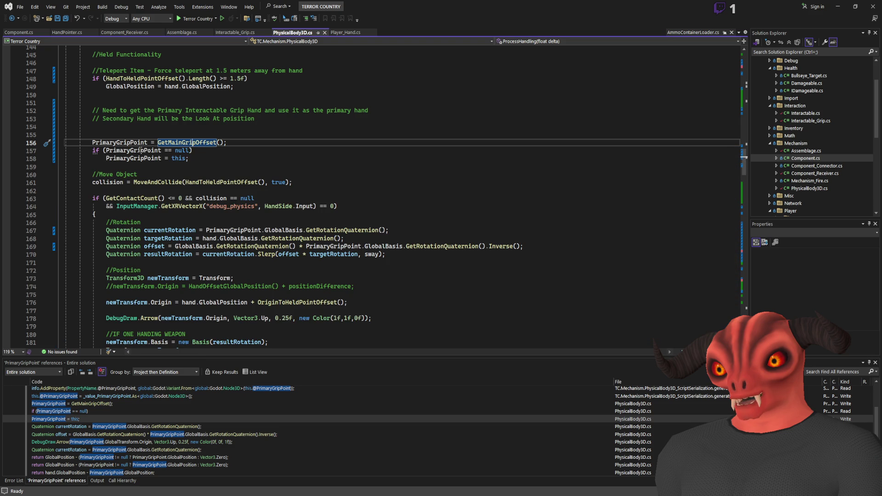
{"action": "left_click", "coordinate": [136, 149]}
{"action": "scroll", "coordinate": [273, 157], "scroll_direction": "up", "scroll_amount": 3}
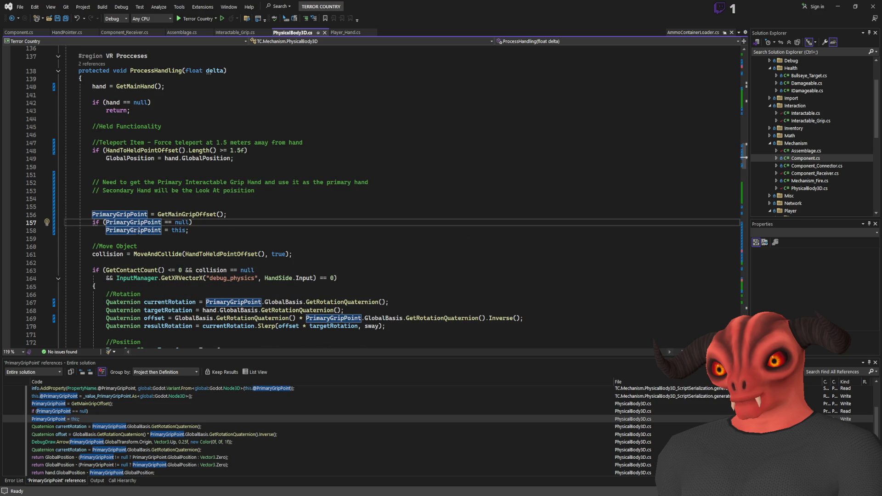
{"action": "left_click", "coordinate": [145, 214]}
{"action": "scroll", "coordinate": [275, 212], "scroll_direction": "down", "scroll_amount": 4}
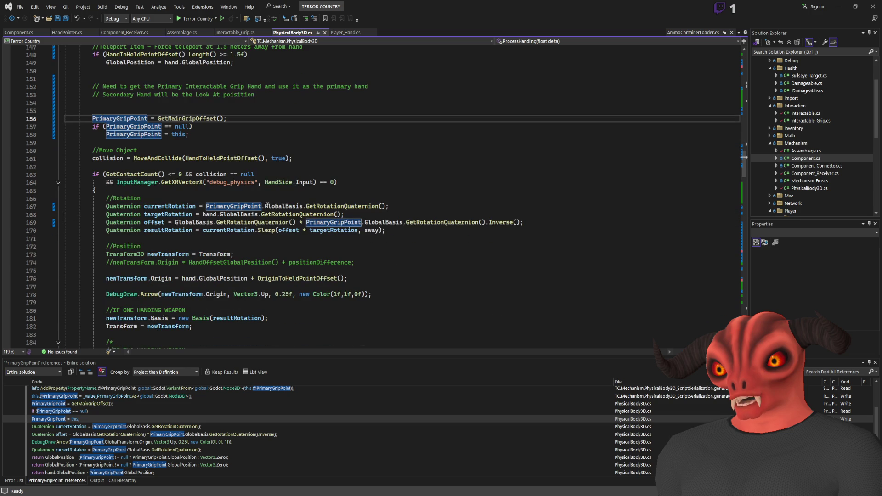
{"action": "double_click", "coordinate": [186, 118]}
{"action": "key", "text": "ctrl+f"}
{"action": "key", "text": "Return"}
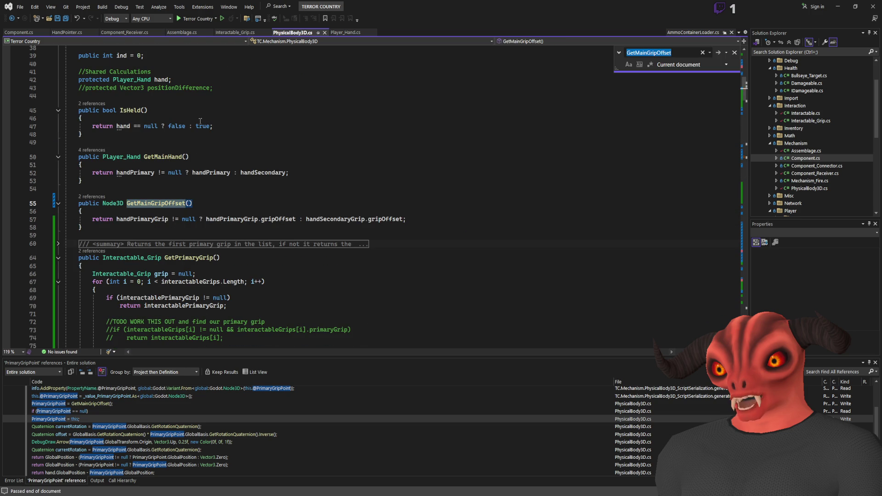
- List references to GetMainHand and peek its definition from the hand = GetMainHand() call
{"action": "left_click", "coordinate": [162, 159]}
{"action": "key", "text": "shift+F12"}
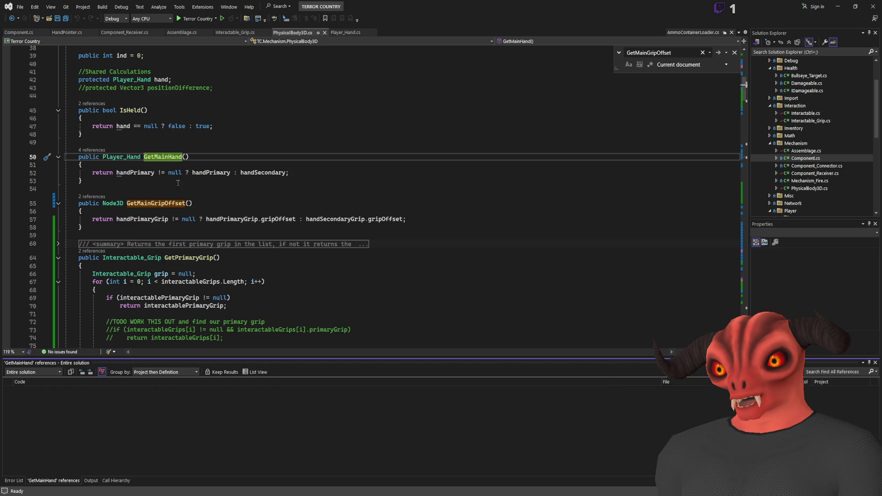
{"action": "key", "text": "Escape"}
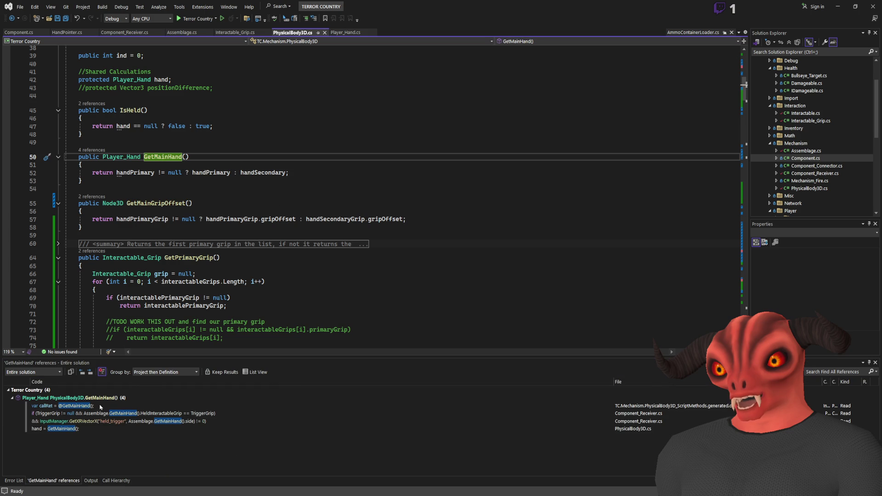
{"action": "double_click", "coordinate": [65, 429]}
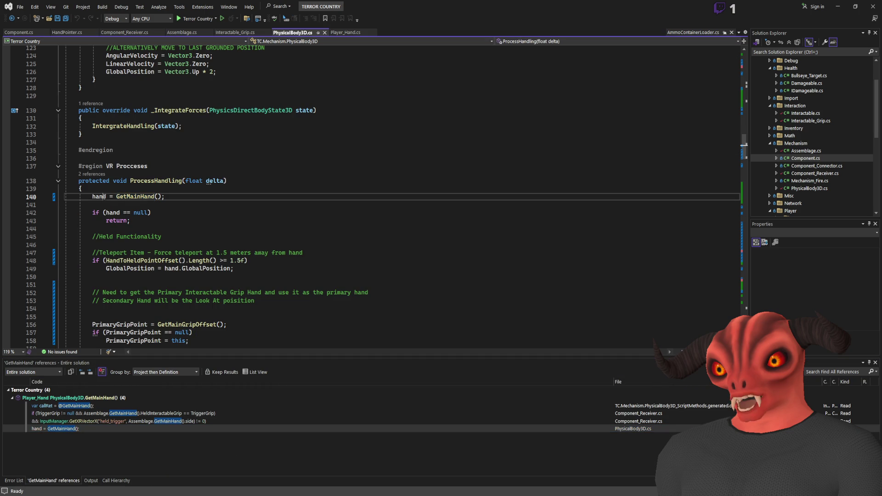
{"action": "left_click", "coordinate": [134, 197]}
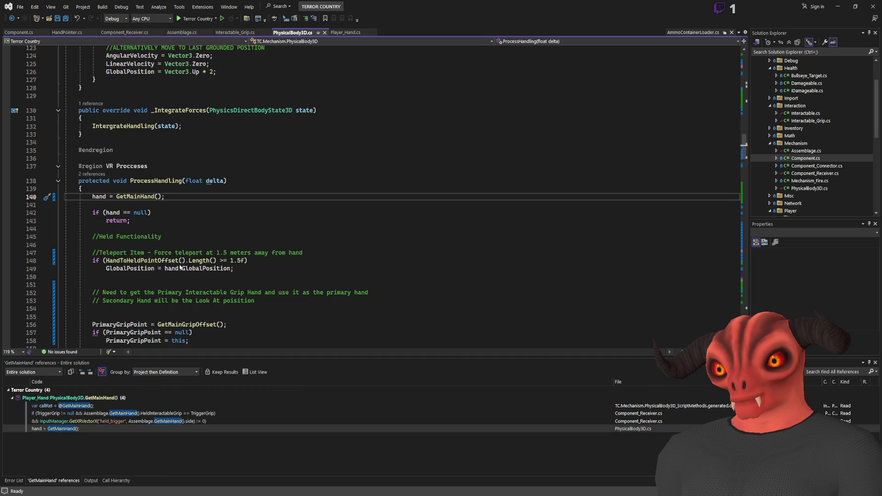
{"action": "key", "text": "alt+F12"}
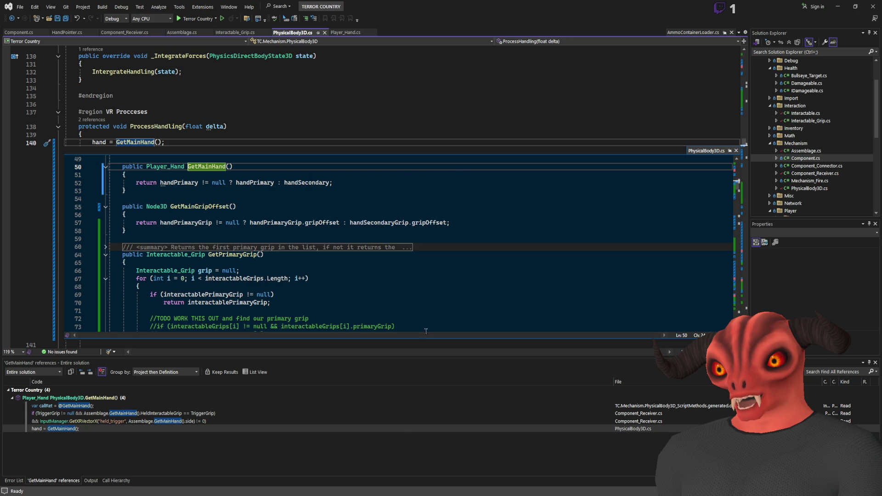
{"action": "key", "text": "alt+Tab"}
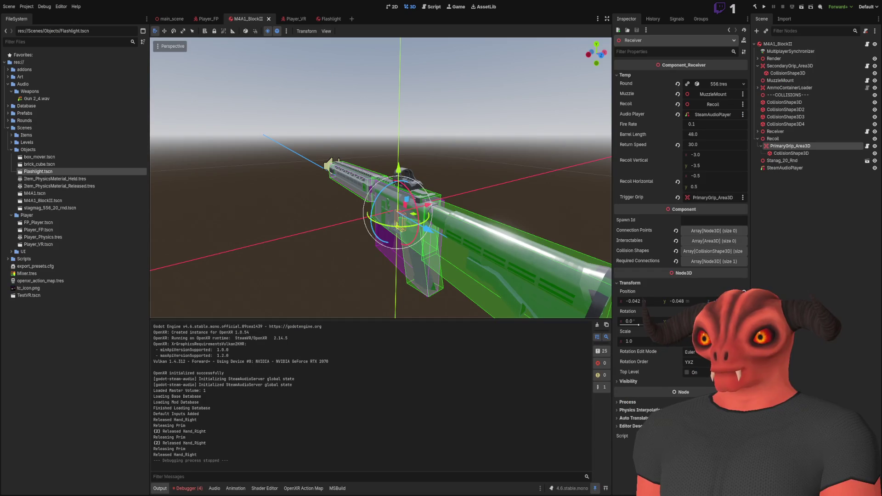
{"action": "key", "text": "alt+Tab"}
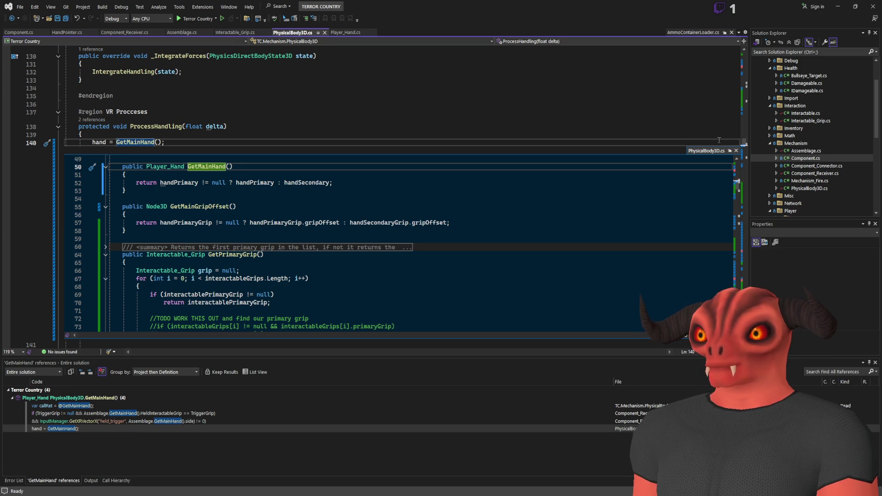
{"action": "left_click", "coordinate": [735, 151]}
- Review the ProcessHandling code around the hand variable on line 140
{"action": "left_click", "coordinate": [99, 142]}
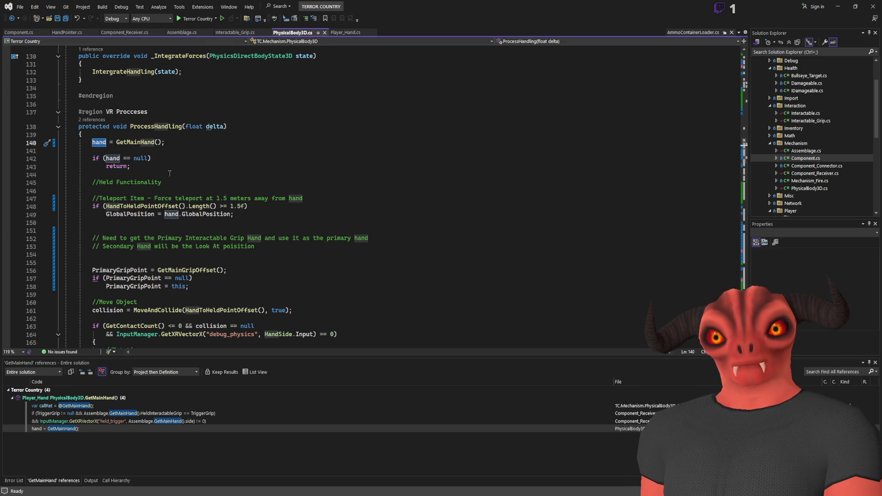
{"action": "scroll", "coordinate": [169, 173], "scroll_direction": "down", "scroll_amount": 3}
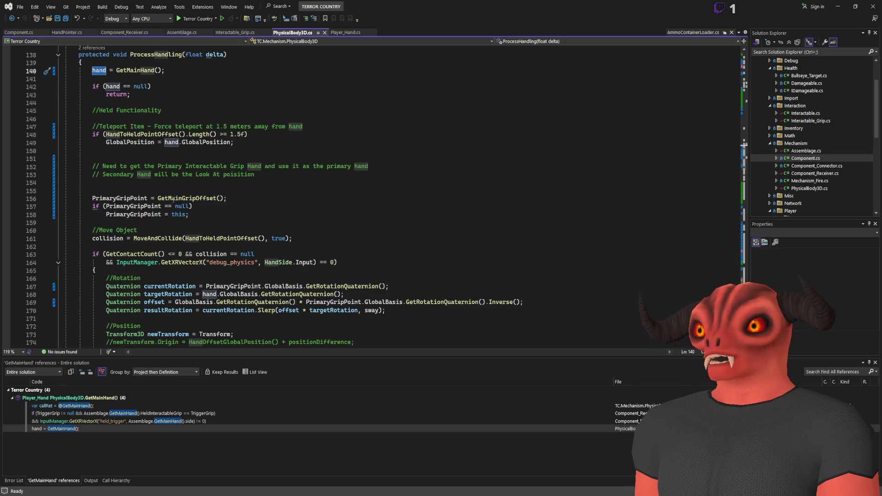
{"action": "scroll", "coordinate": [175, 199], "scroll_direction": "up", "scroll_amount": 2}
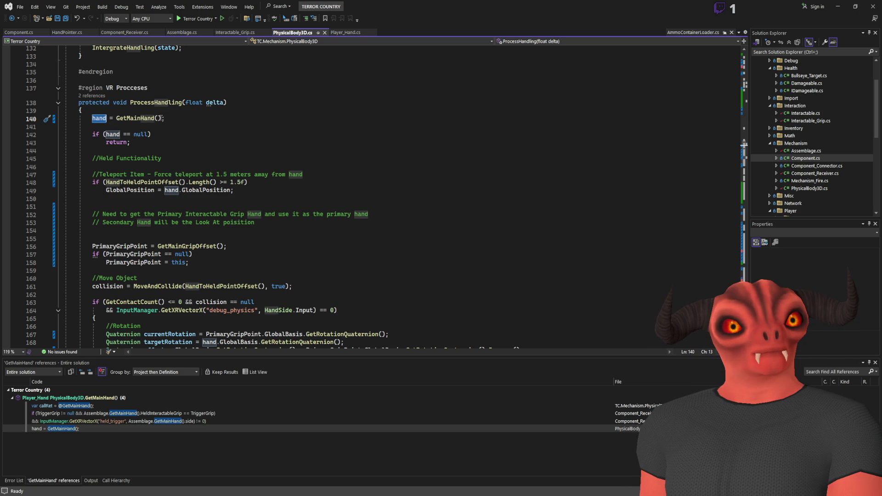
{"action": "scroll", "coordinate": [167, 132], "scroll_direction": "down", "scroll_amount": 3}
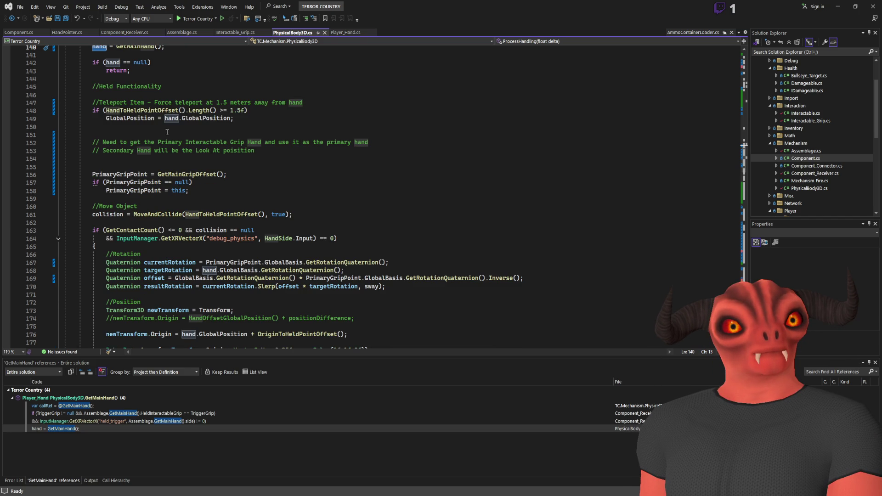
{"action": "scroll", "coordinate": [168, 132], "scroll_direction": "up", "scroll_amount": 3}
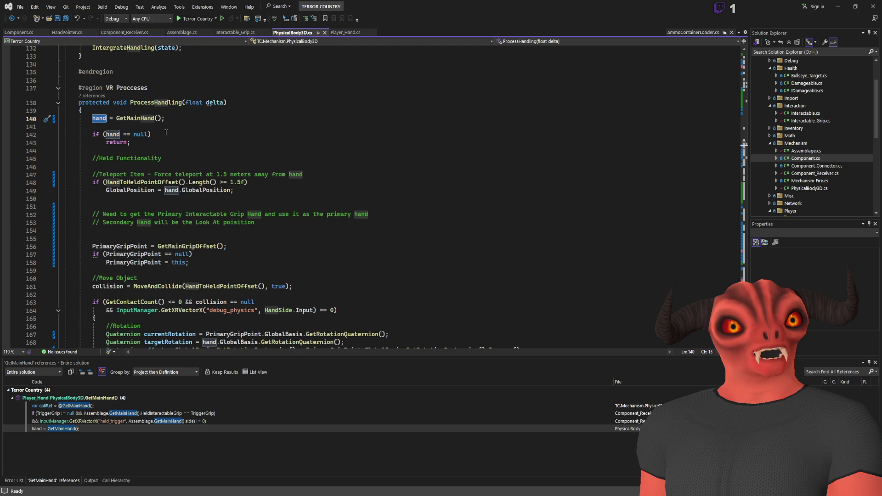
{"action": "scroll", "coordinate": [166, 132], "scroll_direction": "down", "scroll_amount": 8}
{"action": "scroll", "coordinate": [163, 140], "scroll_direction": "down", "scroll_amount": 2}
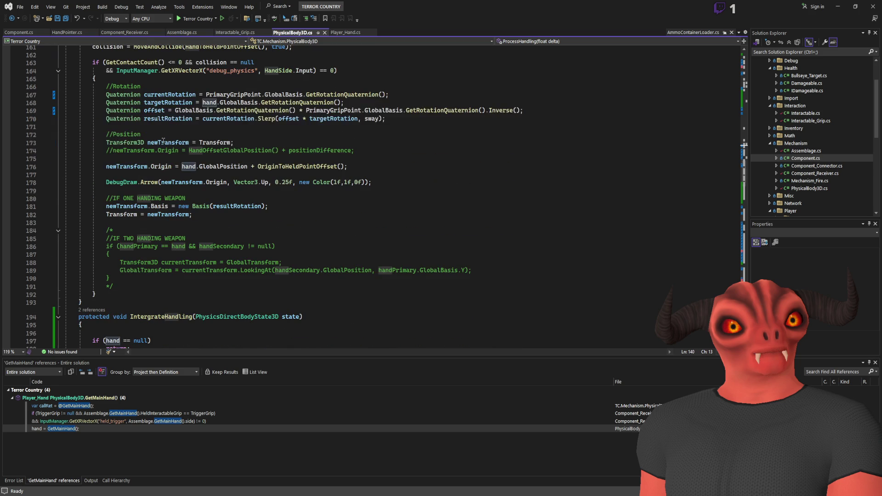
{"action": "scroll", "coordinate": [163, 137], "scroll_direction": "up", "scroll_amount": 1}
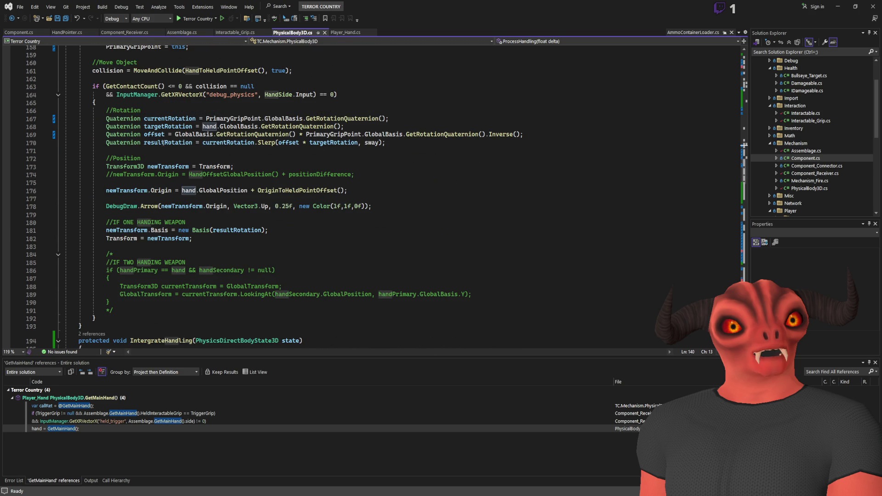
{"action": "scroll", "coordinate": [173, 207], "scroll_direction": "up", "scroll_amount": 5}
{"action": "scroll", "coordinate": [161, 148], "scroll_direction": "up", "scroll_amount": 4}
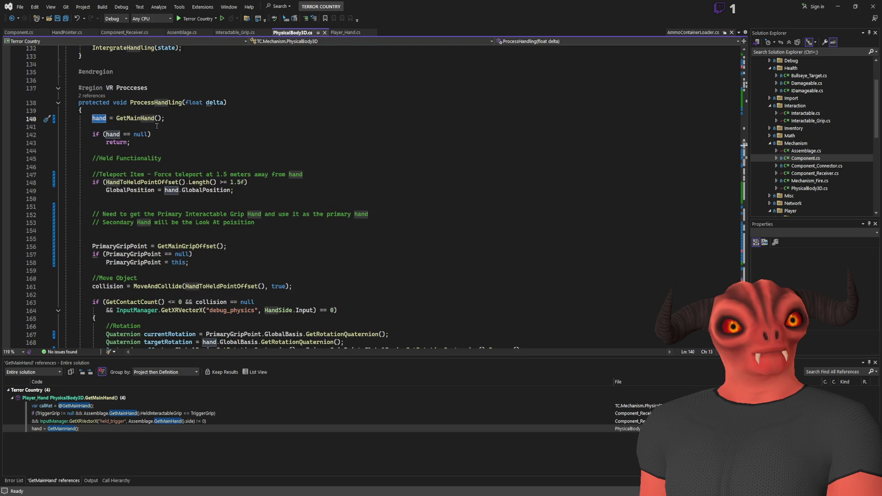
{"action": "key", "text": "alt+Tab"}
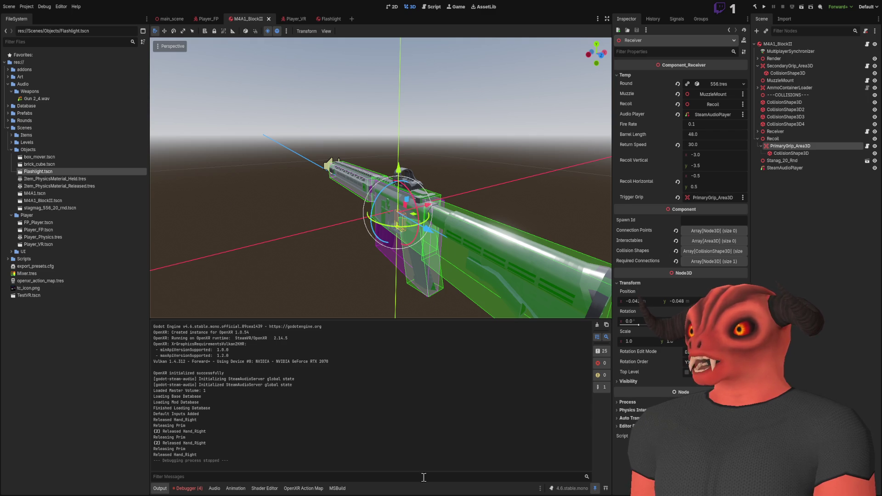
- Compare Component_Receiver's recoil defaults with the rifle's inspector values in Godot
{"action": "key", "text": "alt+Tab"}
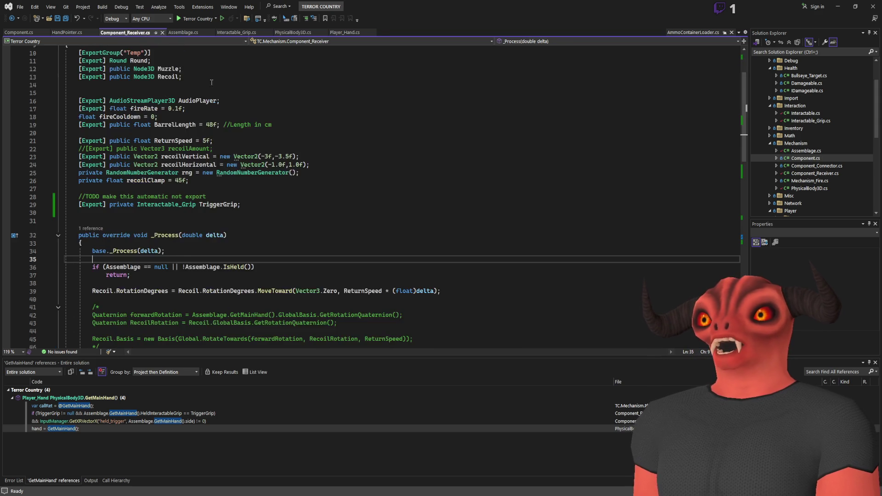
{"action": "scroll", "coordinate": [175, 51], "scroll_direction": "up", "scroll_amount": 3}
{"action": "key", "text": "alt+Tab"}
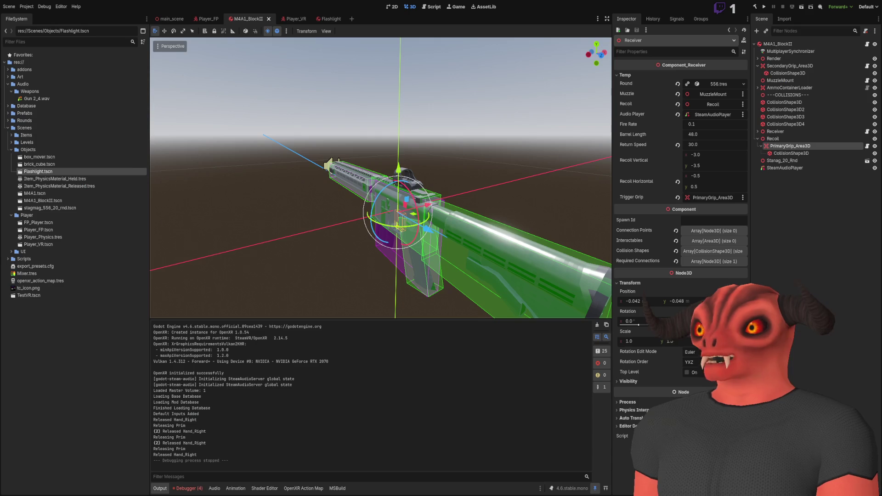
{"action": "key", "text": "alt+Tab"}
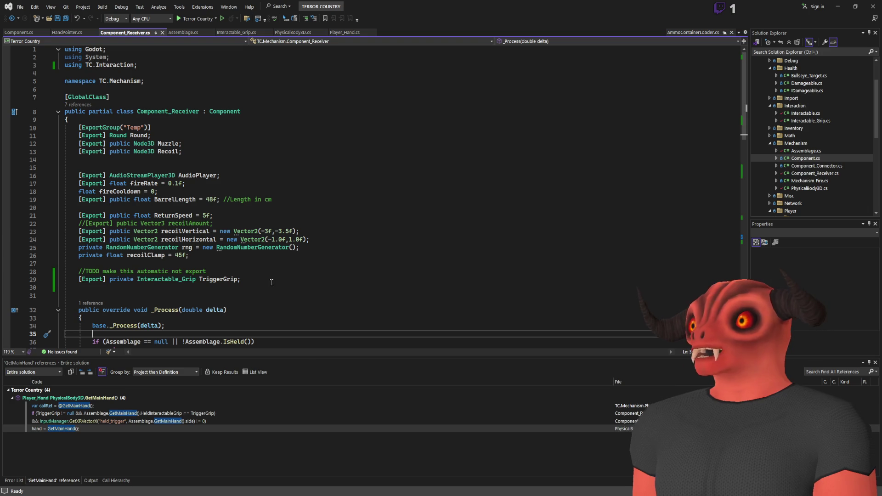
{"action": "key", "text": "alt+Tab"}
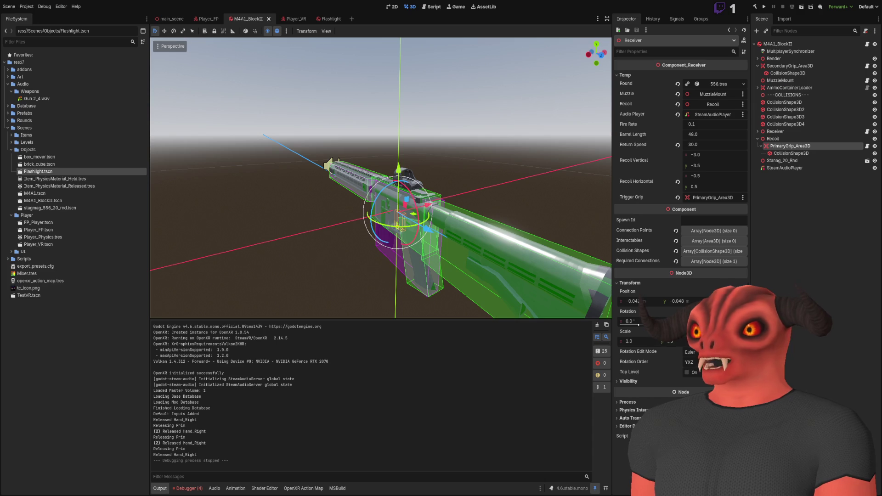
{"action": "key", "text": "alt+Tab"}
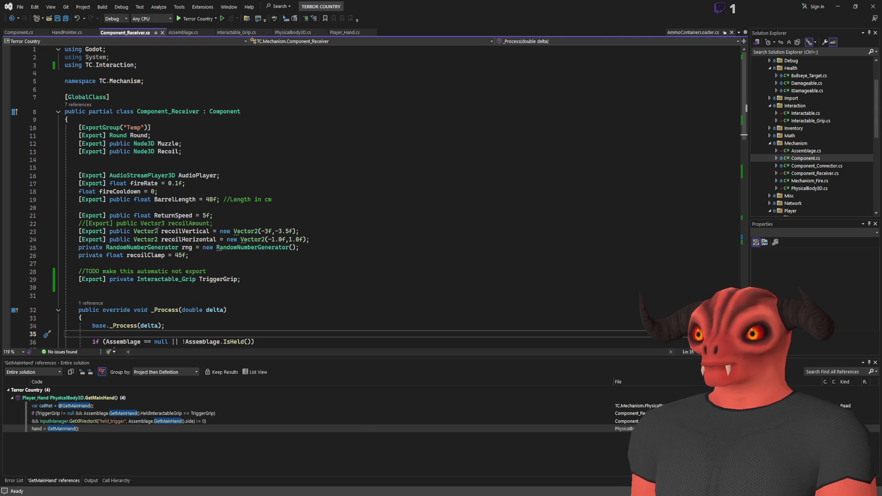
{"action": "key", "text": "alt+Tab"}
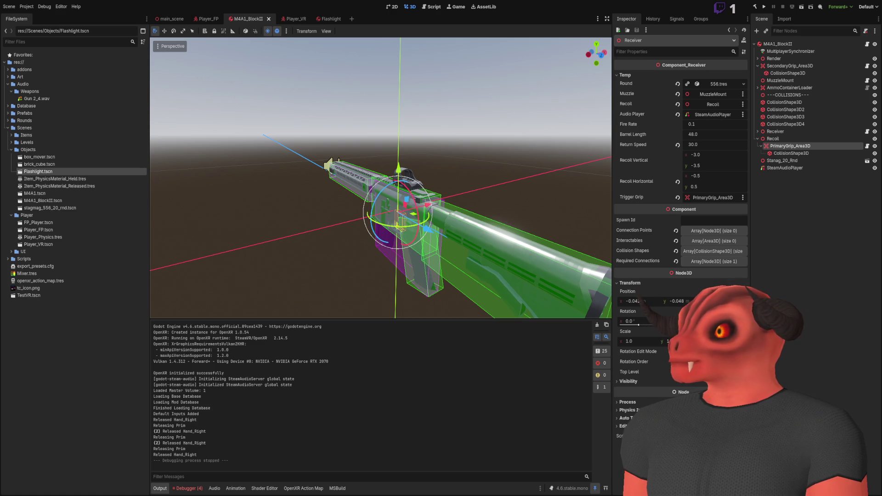
{"action": "key", "text": "alt+Tab"}
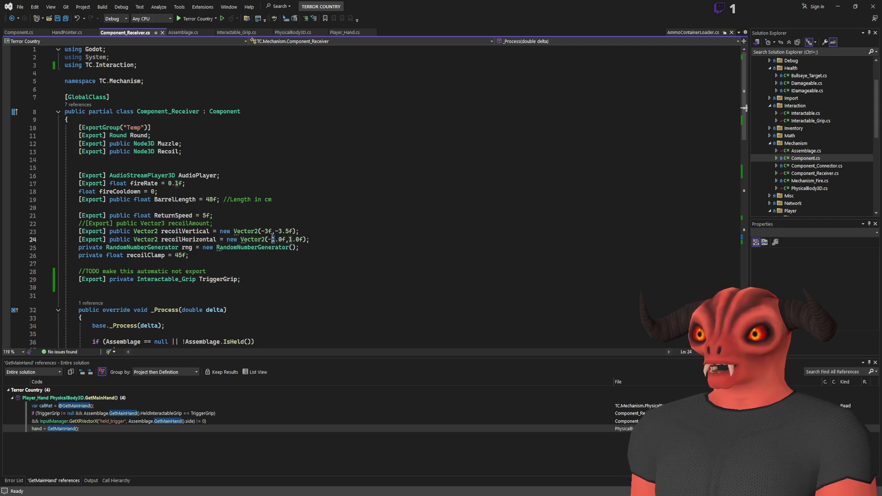
- Change the horizontal recoil range on line 24 to -0.5f to 0.5f
{"action": "left_click_drag", "start_coordinate": [274, 231], "coordinate": [276, 239]}
{"action": "left_click", "coordinate": [275, 239]}
{"action": "key", "text": "BackSpace"}
{"action": "type", "text": "0"}
{"action": "left_click", "coordinate": [279, 240]}
{"action": "key", "text": "BackSpace"}
{"action": "type", "text": "5"}
{"action": "left_click", "coordinate": [292, 239]}
{"action": "key", "text": "BackSpace"}
{"action": "type", "text": "0"}
{"action": "left_click", "coordinate": [299, 240]}
{"action": "key", "text": "BackSpace"}
{"action": "type", "text": "5"}
{"action": "left_click", "coordinate": [343, 239]}
- Rebuild the .NET project in Godot to apply the new recoil range
{"action": "key", "text": "alt+Tab"}
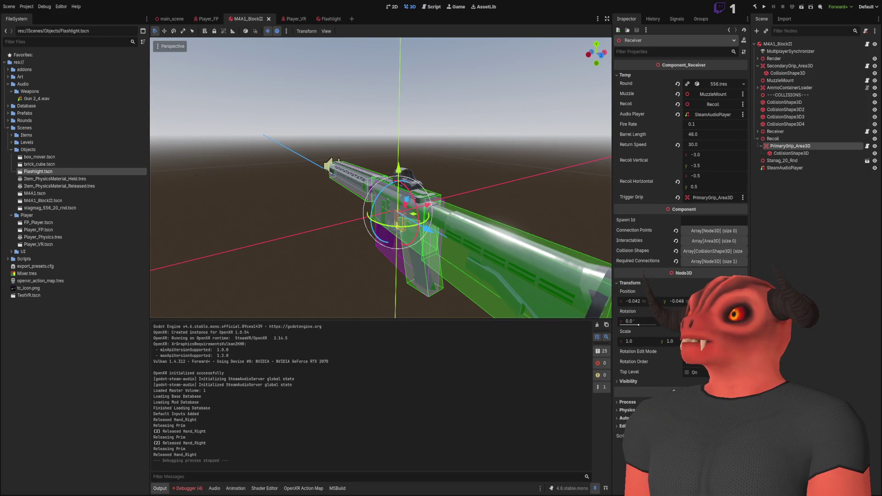
{"action": "key", "text": "alt+Tab"}
{"action": "left_click", "coordinate": [366, 258]}
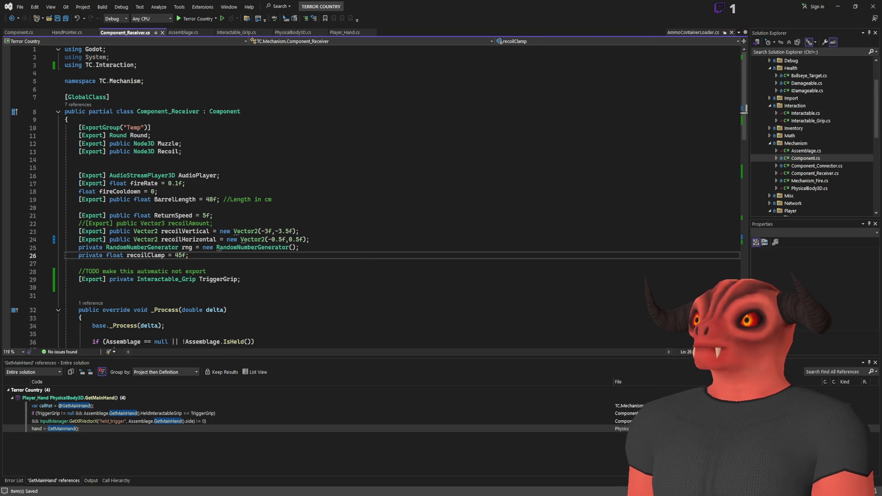
{"action": "key", "text": "alt+Tab"}
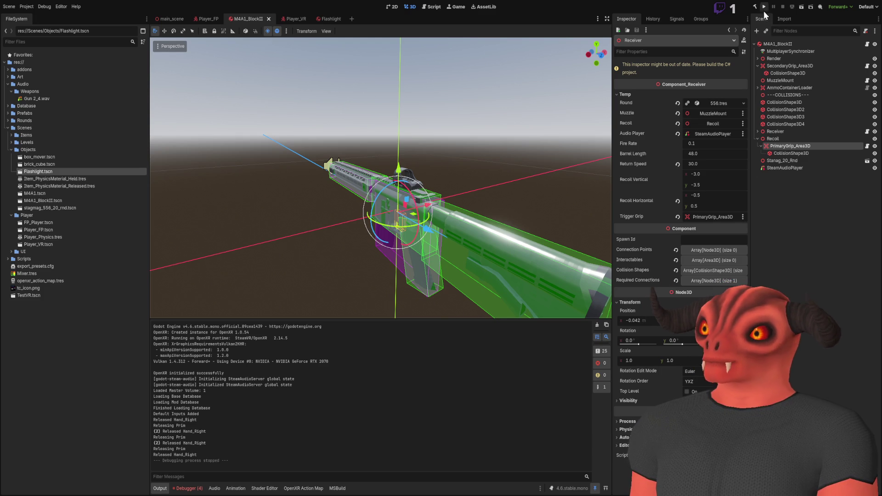
{"action": "left_click", "coordinate": [753, 10]}
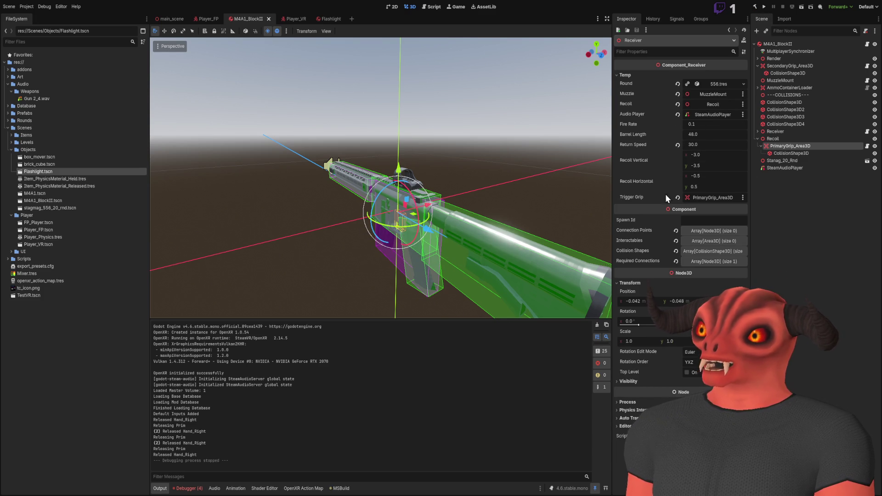
- Set ReturnSpeed to 30f and rebuild the project in Godot
{"action": "key", "text": "alt+Tab"}
{"action": "left_click", "coordinate": [204, 215]}
{"action": "key", "text": "Delete"}
{"action": "type", "text": "30f;"}
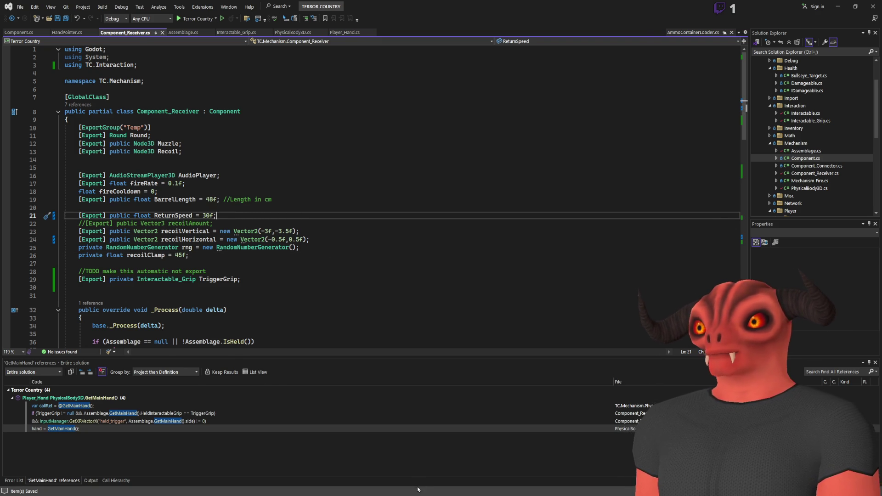
{"action": "key", "text": "alt+Tab"}
{"action": "left_click", "coordinate": [753, 7]}
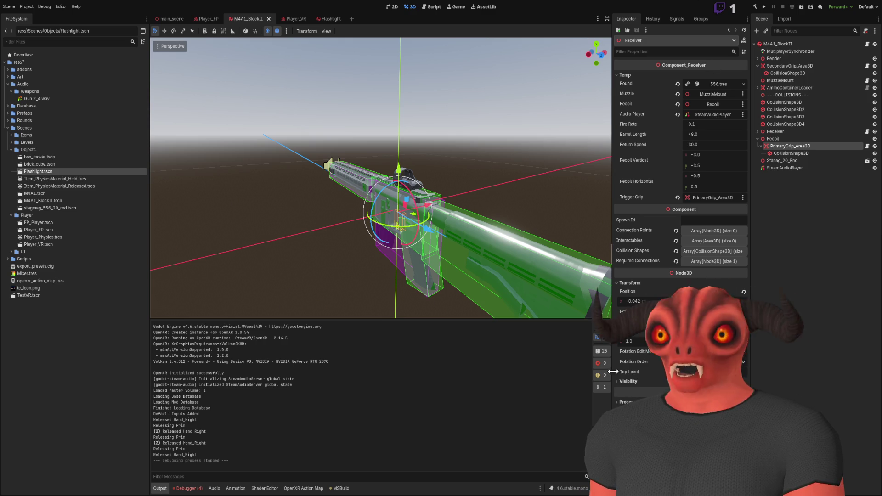
{"action": "key", "text": "alt+Tab"}
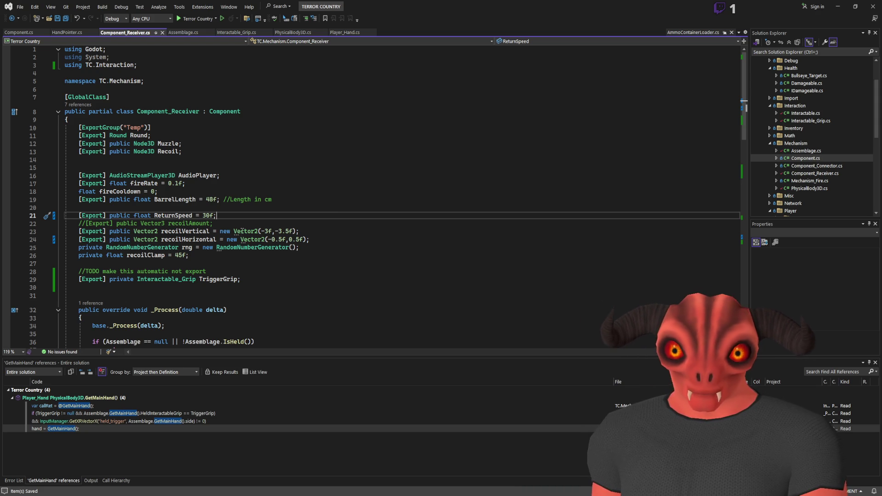
- Open PhysicalBody3D.cs via the Interactable_Grip.cs tab and bring the Godot M4A1_BlockII scene forward
{"action": "left_click", "coordinate": [238, 32]}
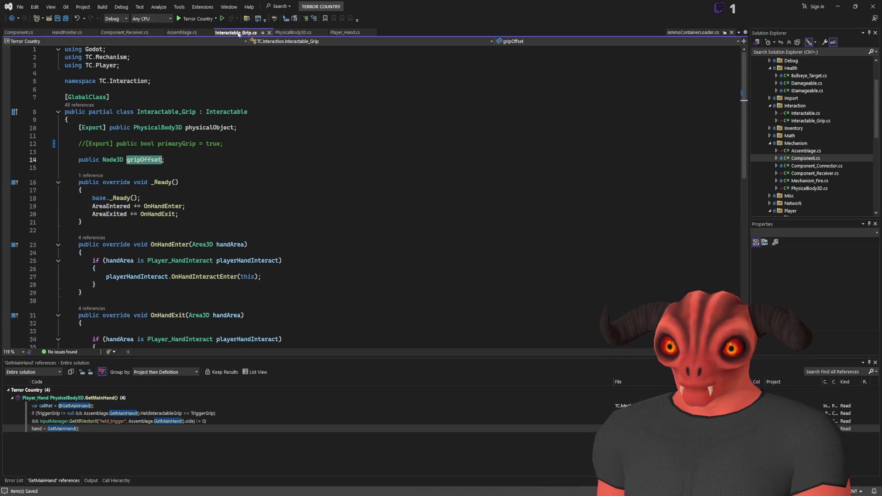
{"action": "left_click", "coordinate": [294, 33]}
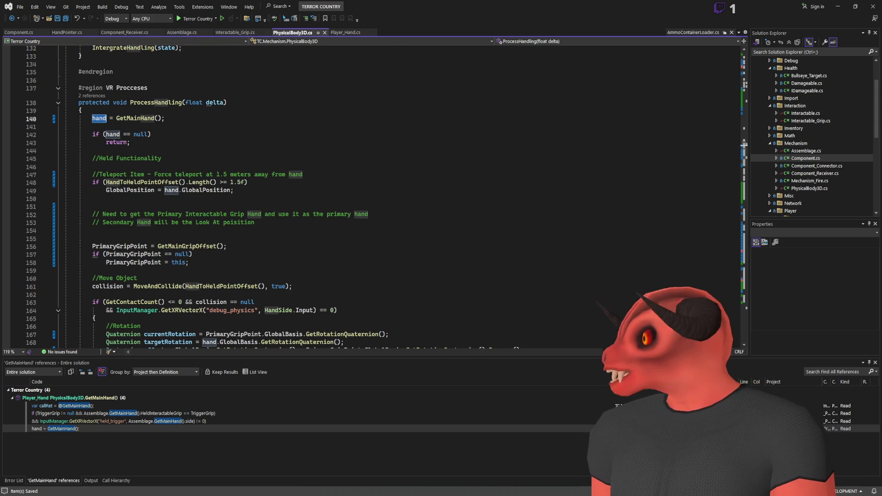
{"action": "key", "text": "alt+Tab"}
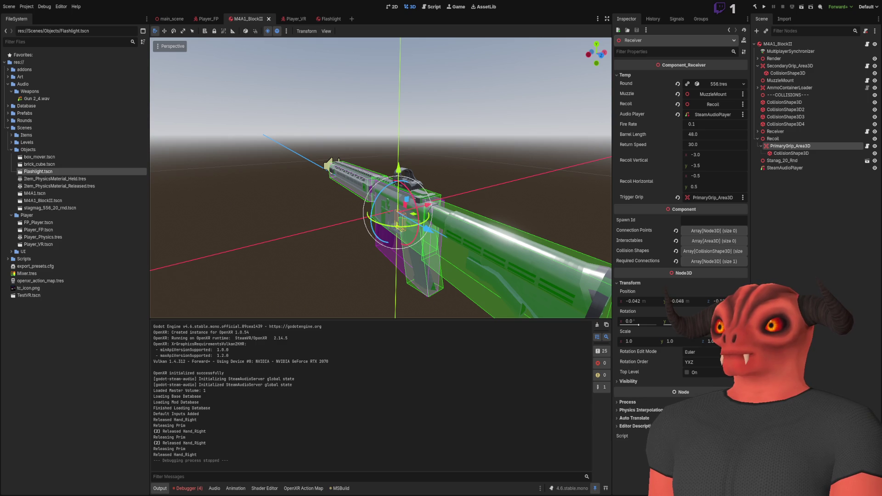
{"action": "key", "text": "alt+Tab"}
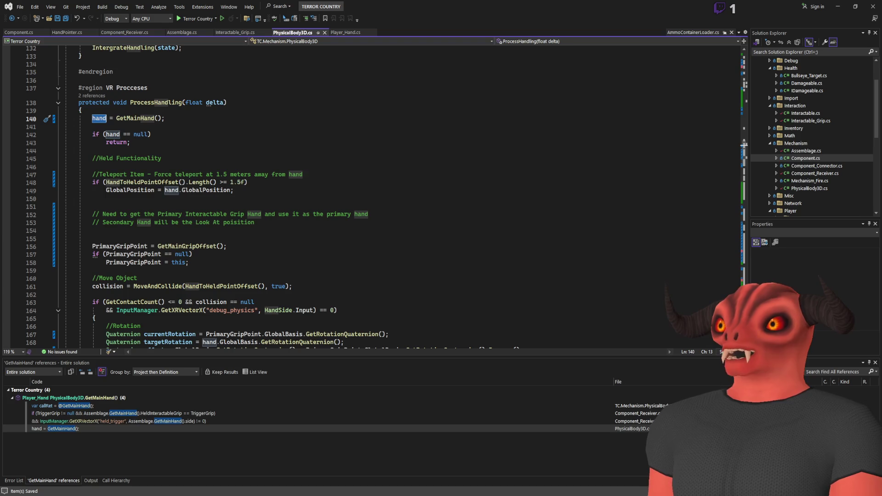
{"action": "scroll", "coordinate": [358, 222], "scroll_direction": "down", "scroll_amount": 15}
{"action": "scroll", "coordinate": [357, 223], "scroll_direction": "down", "scroll_amount": 20}
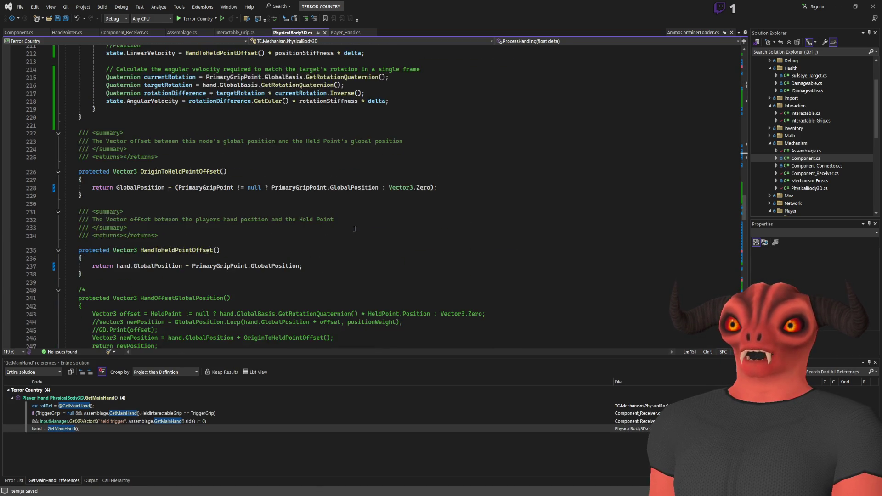
{"action": "scroll", "coordinate": [235, 123], "scroll_direction": "down", "scroll_amount": 7}
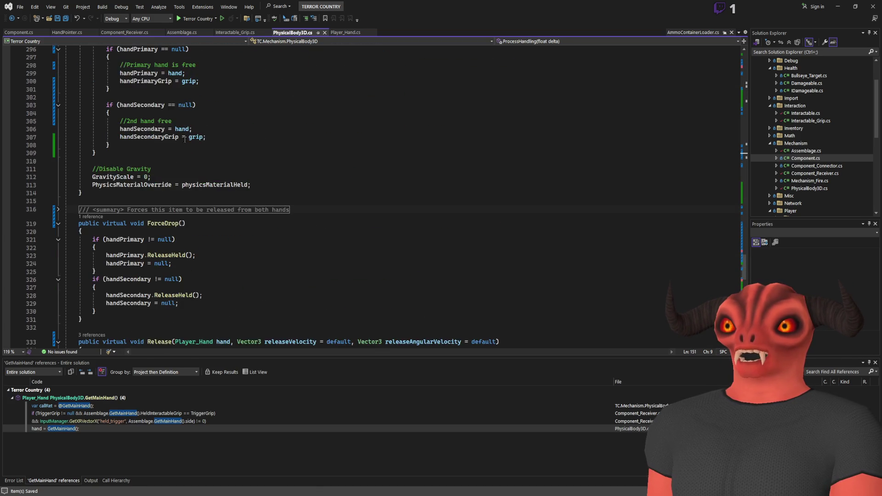
{"action": "left_click", "coordinate": [160, 222]}
{"action": "left_click", "coordinate": [229, 222]}
{"action": "scroll", "coordinate": [228, 221], "scroll_direction": "down", "scroll_amount": 3}
{"action": "key", "text": "alt+Tab"}
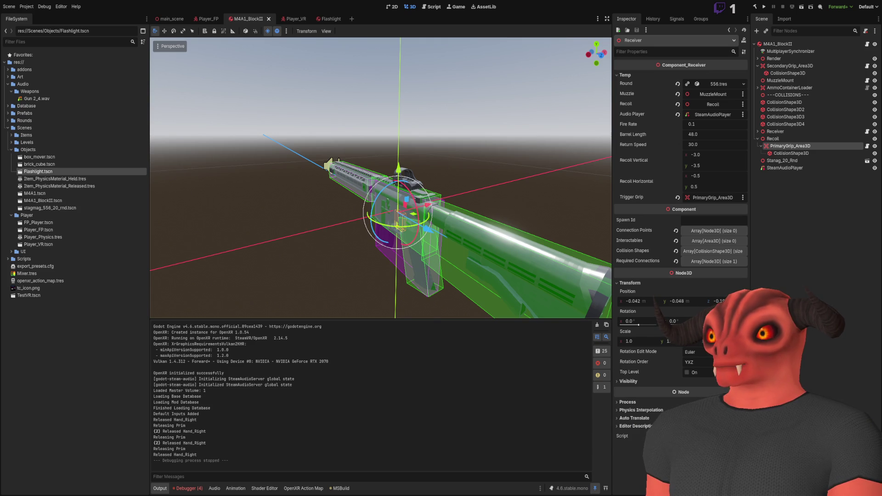
{"action": "key", "text": "alt+Tab"}
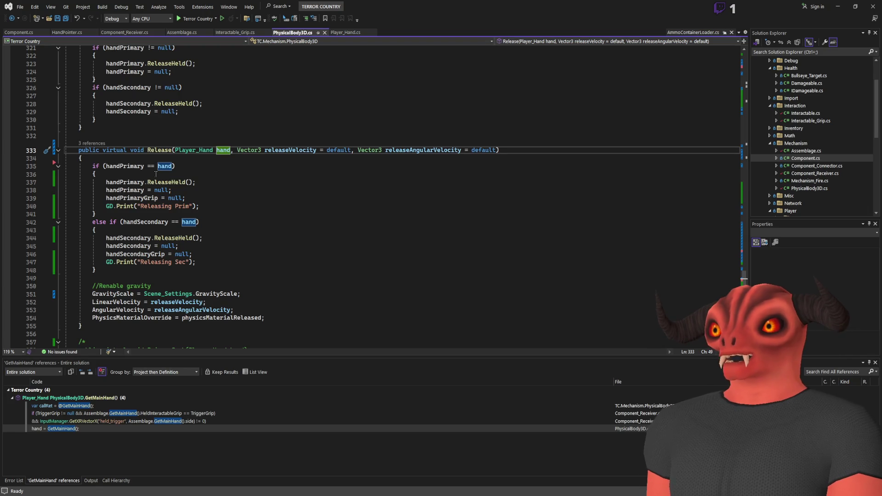
{"action": "key", "text": "alt+Tab"}
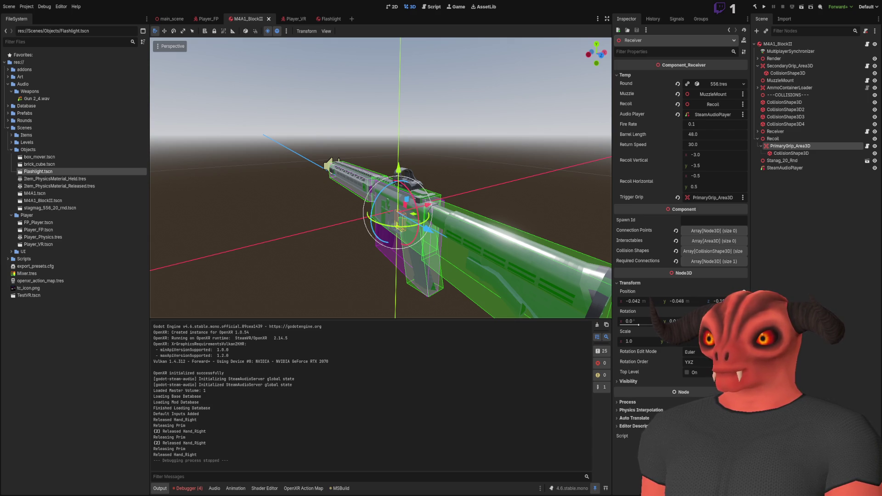
{"action": "key", "text": "alt+Tab"}
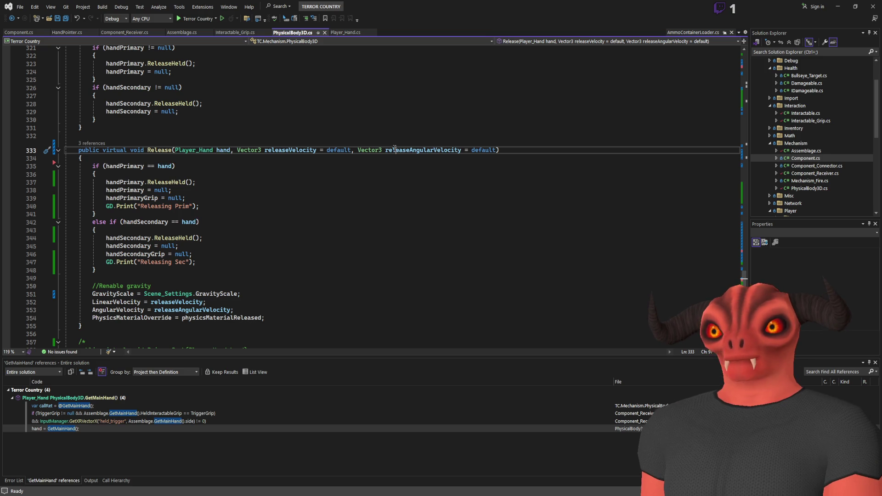
- Search the file for 'primarygrip' and list every reference to GetPrimaryGrip
{"action": "key", "text": "ctrl+f"}
{"action": "type", "text": "primarygrip"}
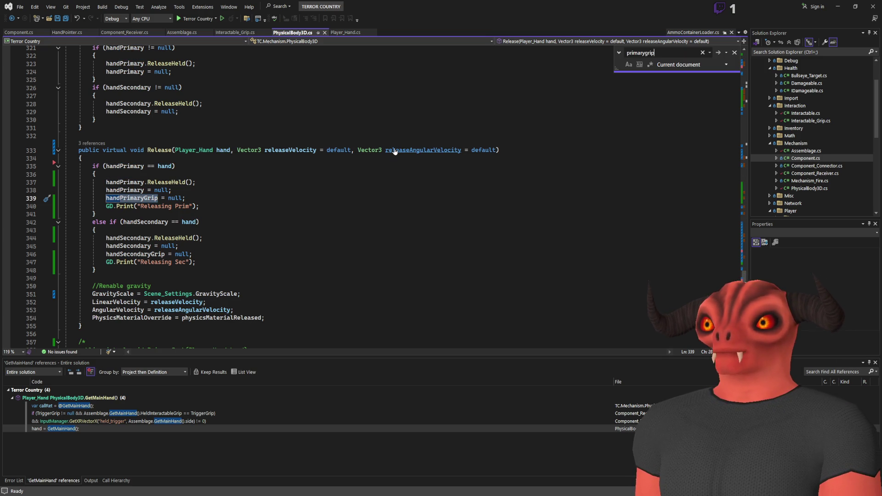
{"action": "key", "text": "Return"}
{"action": "key", "text": "Return"}
{"action": "key", "text": "Return"}
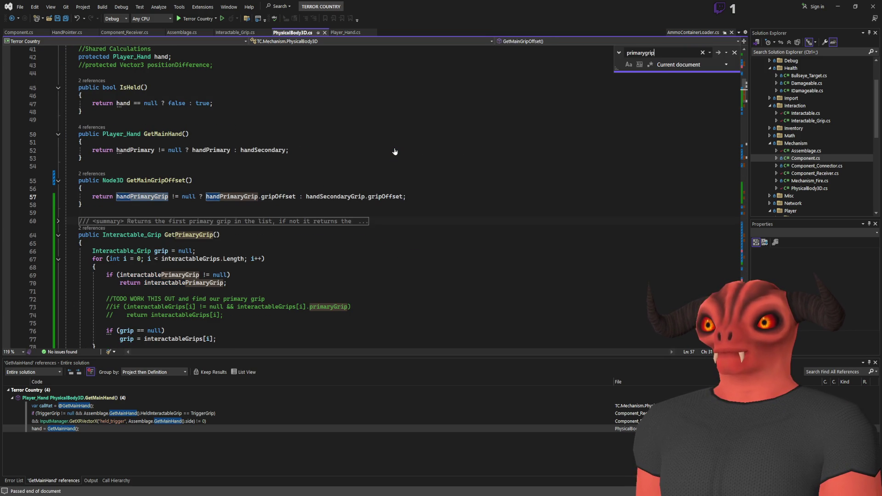
{"action": "scroll", "coordinate": [171, 229], "scroll_direction": "down", "scroll_amount": 3}
{"action": "left_click", "coordinate": [191, 138]}
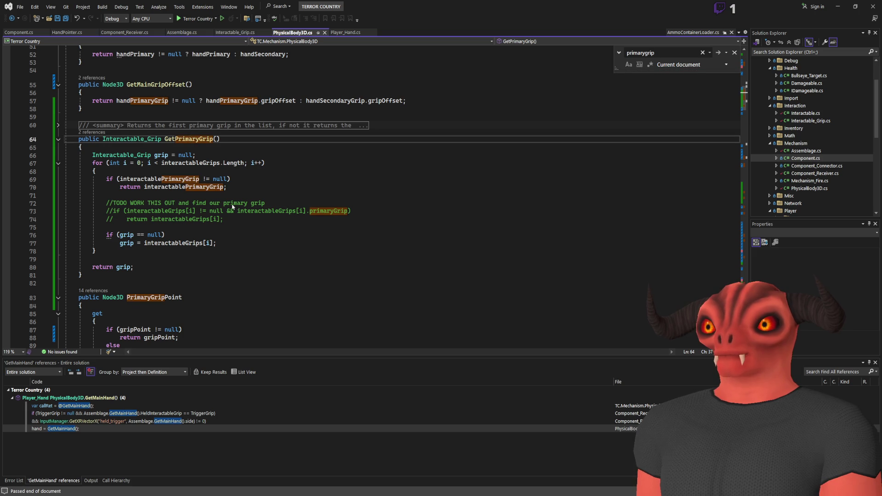
{"action": "key", "text": "shift+F12"}
- Show the GetPrimaryGrip call in HandPointer.cs, then bring the Godot editor back to the front
{"action": "double_click", "coordinate": [111, 413]}
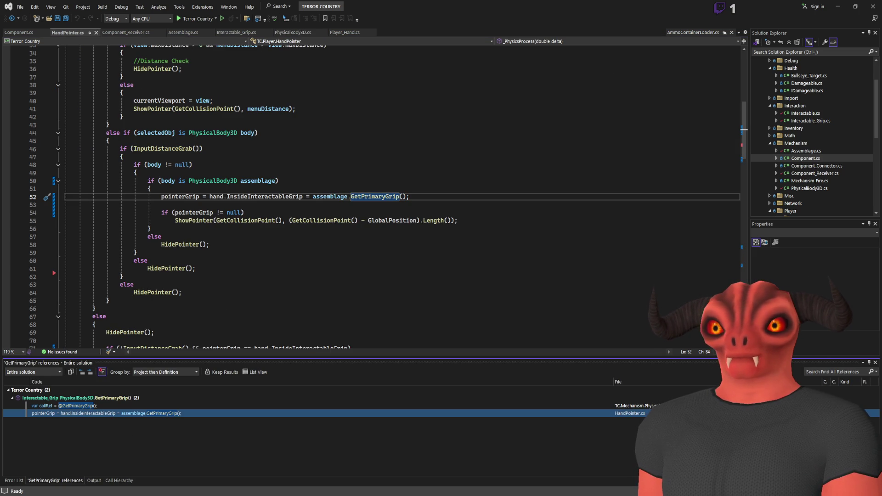
{"action": "key", "text": "alt+Tab"}
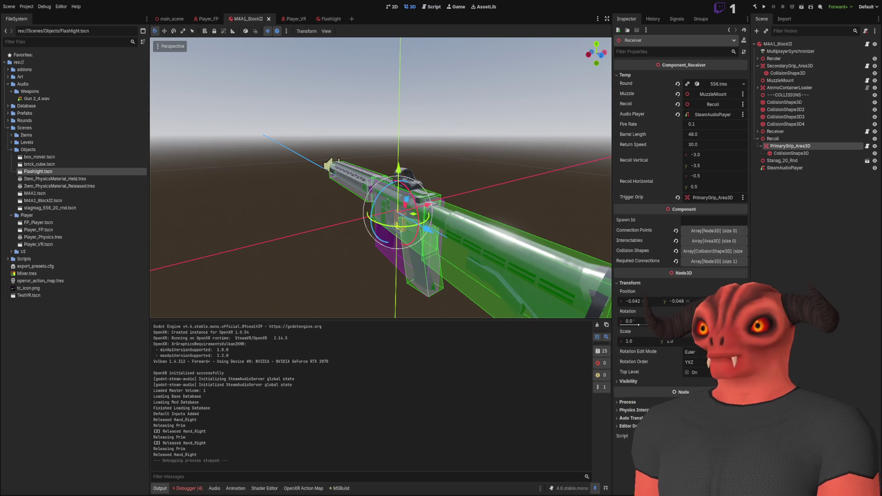
{"action": "key", "text": "alt+Tab"}
{"action": "left_click", "coordinate": [196, 197]}
{"action": "left_click", "coordinate": [374, 197]}
{"action": "left_click", "coordinate": [149, 440]}
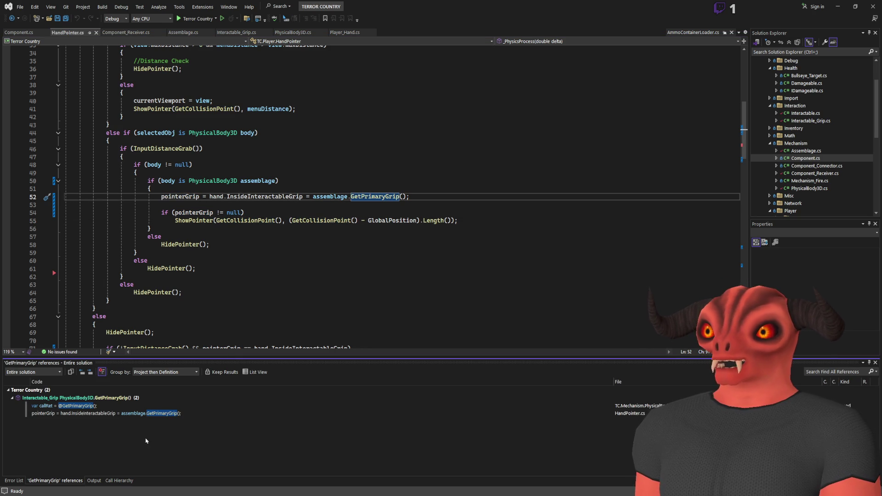
{"action": "left_click", "coordinate": [96, 415]}
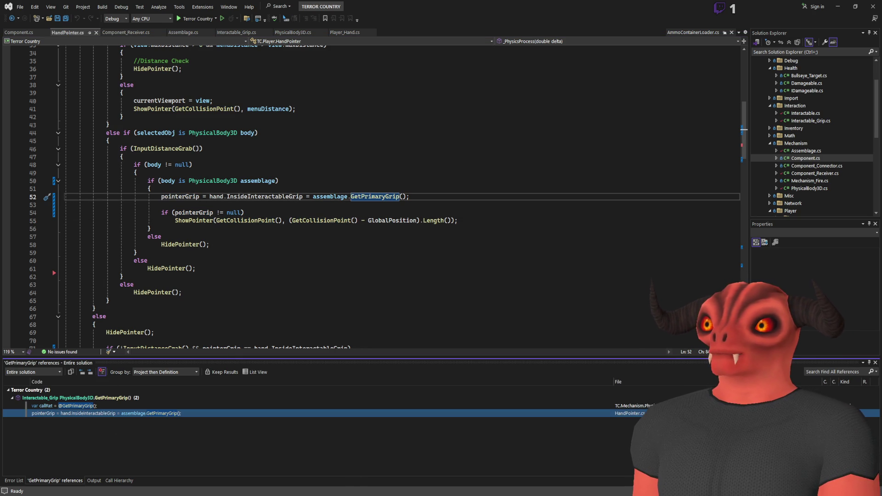
{"action": "key", "text": "alt+Tab"}
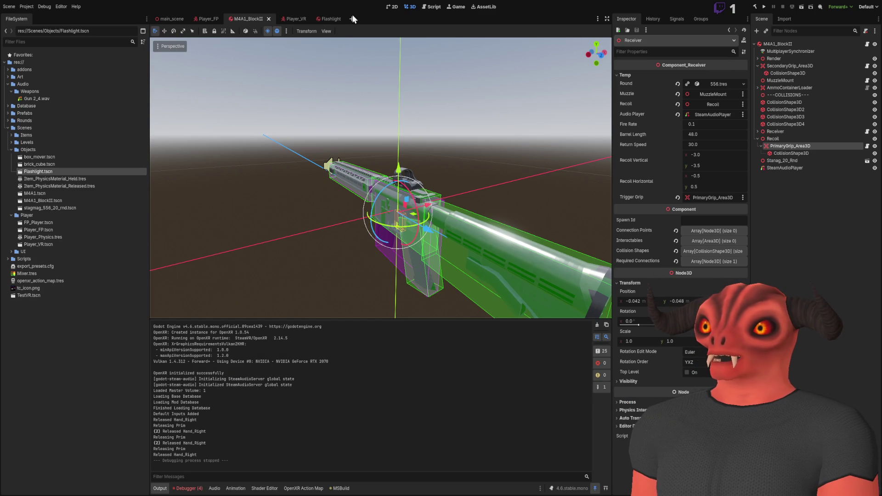
- Open the Flashlight scene and inspect its Interactable_Grip, box collision and root physics settings
{"action": "left_click", "coordinate": [337, 18]}
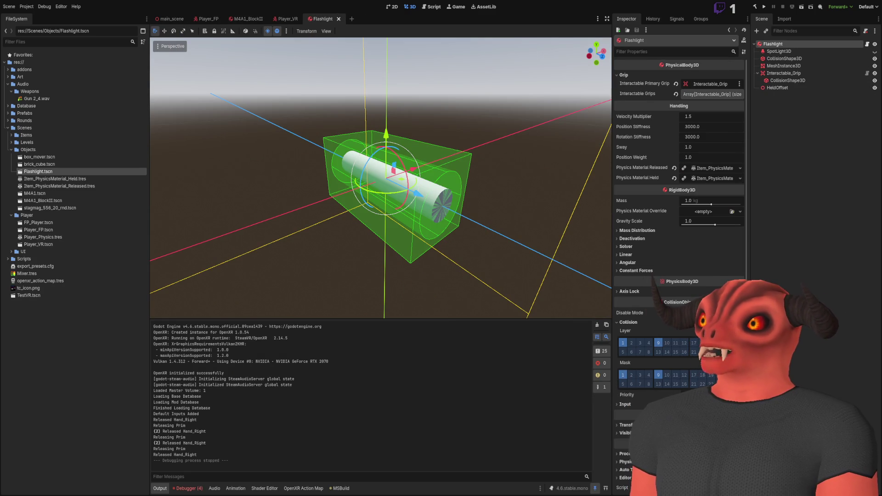
{"action": "left_click", "coordinate": [794, 73]}
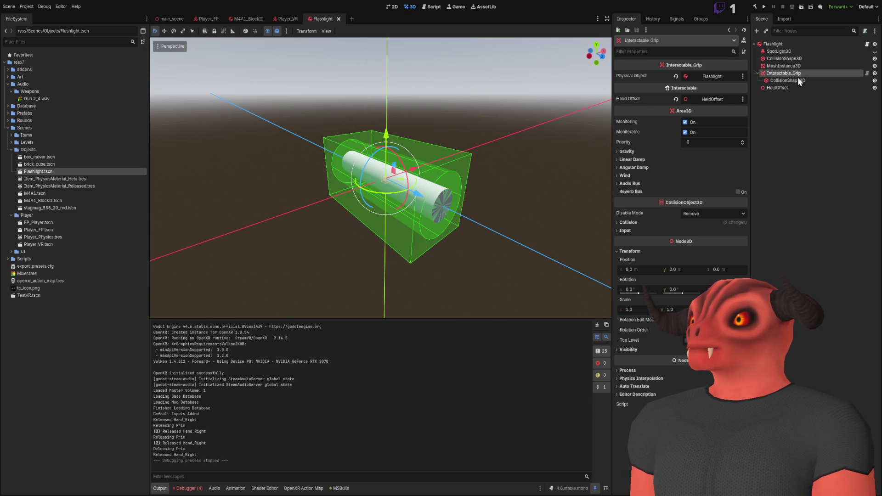
{"action": "left_click", "coordinate": [803, 80]}
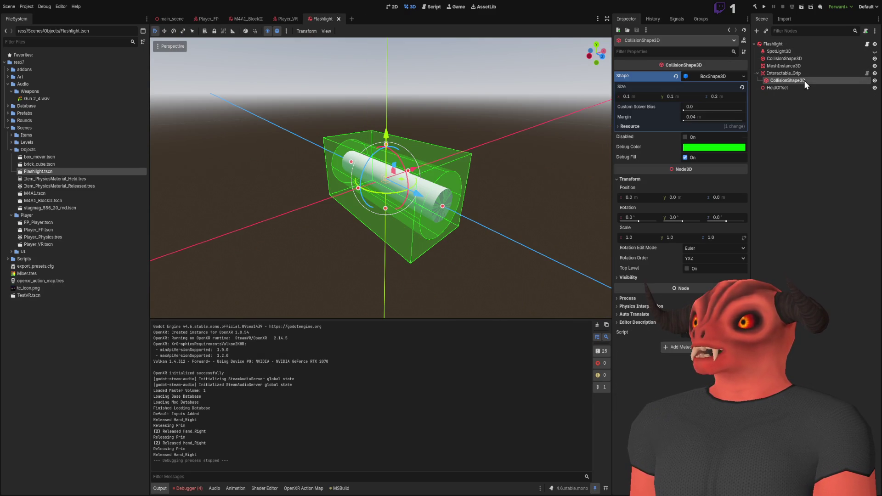
{"action": "left_click", "coordinate": [802, 74]}
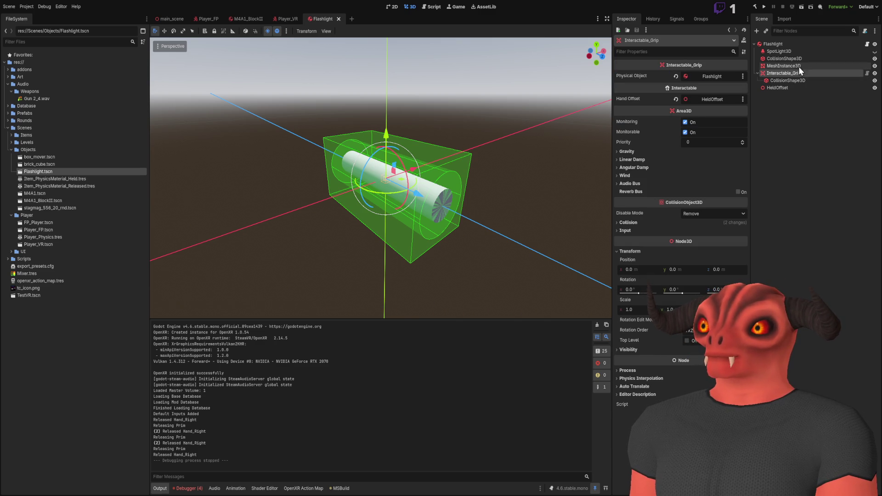
{"action": "left_click", "coordinate": [789, 46]}
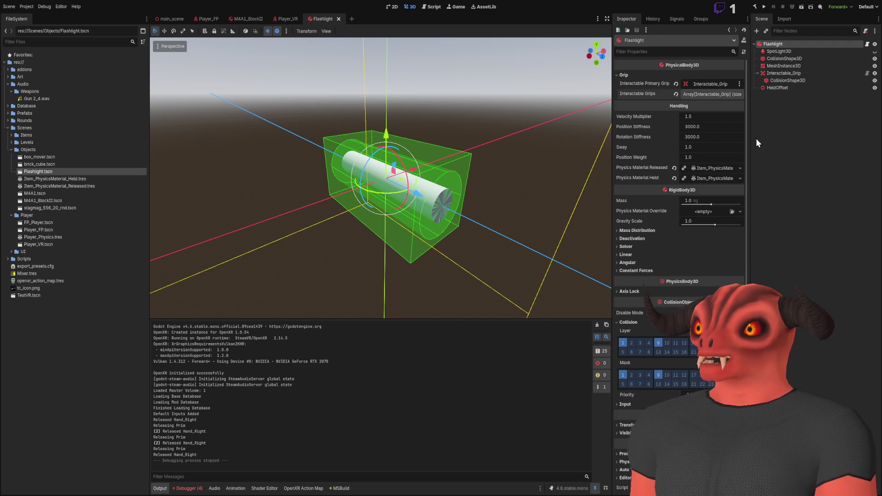
{"action": "left_click", "coordinate": [783, 73]}
{"action": "left_click", "coordinate": [536, 167]}
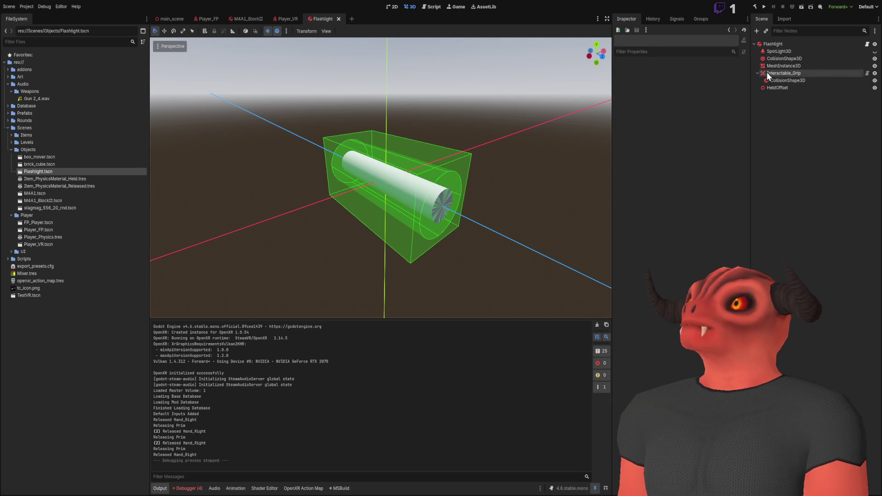
- Check the flashlight's cylinder collision shape and root node, then close the Flashlight scene
{"action": "left_click", "coordinate": [781, 59]}
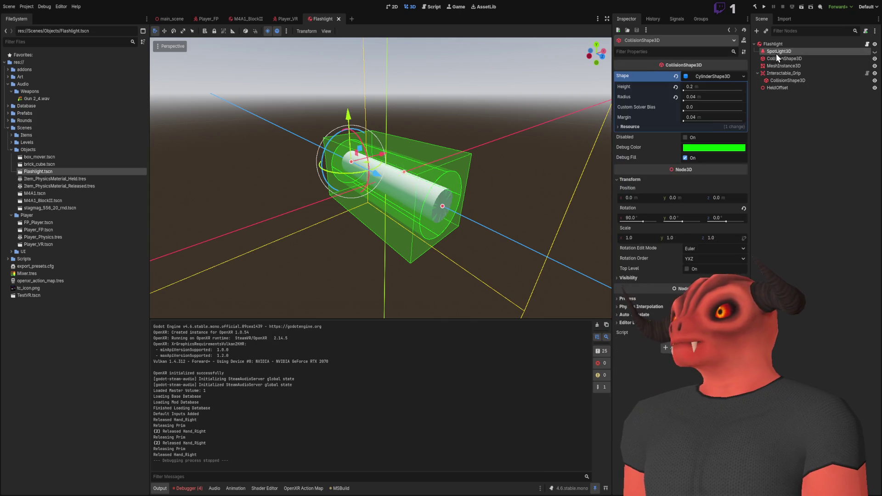
{"action": "left_click", "coordinate": [776, 52]}
{"action": "left_click", "coordinate": [773, 44]}
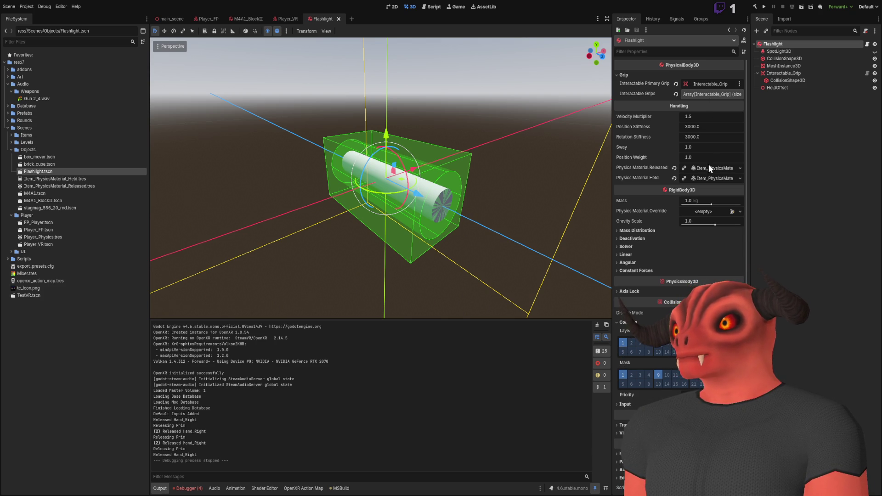
{"action": "left_click", "coordinate": [785, 120]}
{"action": "mouse_move", "coordinate": [482, 276]}
{"action": "left_mouse_down"}
{"action": "mouse_move", "coordinate": [395, 127]}
{"action": "mouse_move", "coordinate": [341, 148]}
{"action": "mouse_move", "coordinate": [411, 180]}
{"action": "mouse_move", "coordinate": [490, 176]}
{"action": "mouse_move", "coordinate": [385, 257]}
{"action": "mouse_move", "coordinate": [419, 245]}
{"action": "mouse_move", "coordinate": [349, 184]}
{"action": "left_mouse_up"}
{"action": "left_click", "coordinate": [338, 18]}
{"action": "key", "text": "f"}
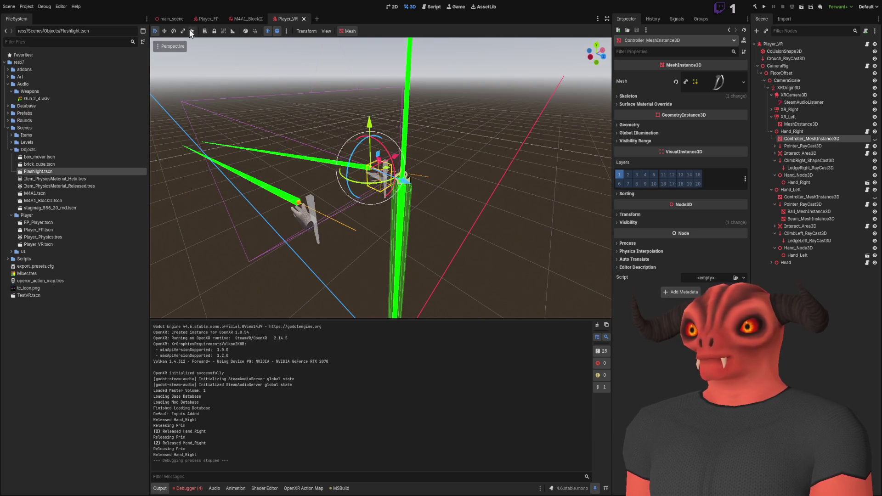
- Switch to main_scene's test room and focus the Scene dock's Filter Nodes box
{"action": "left_click", "coordinate": [171, 19]}
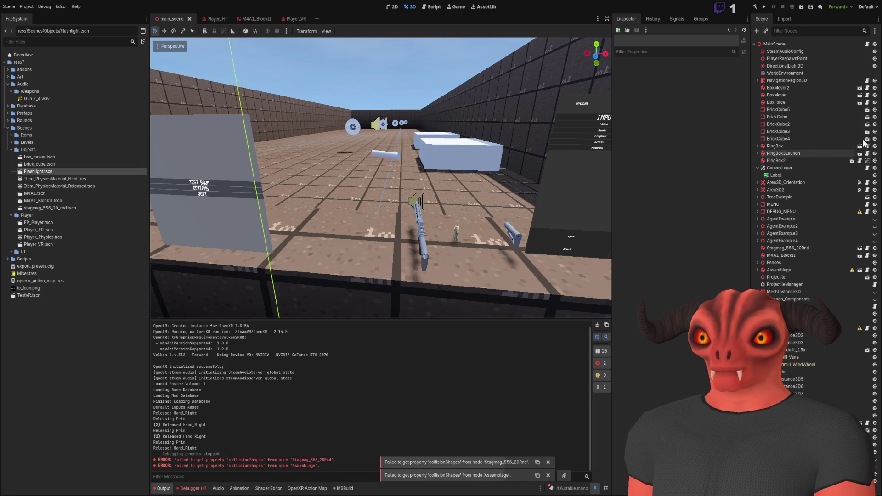
{"action": "left_click", "coordinate": [811, 31]}
- Filter nodes by 'stag', delete Stagmag_556_20Rnd, and briefly open the magazine scene
{"action": "type", "text": "stag"}
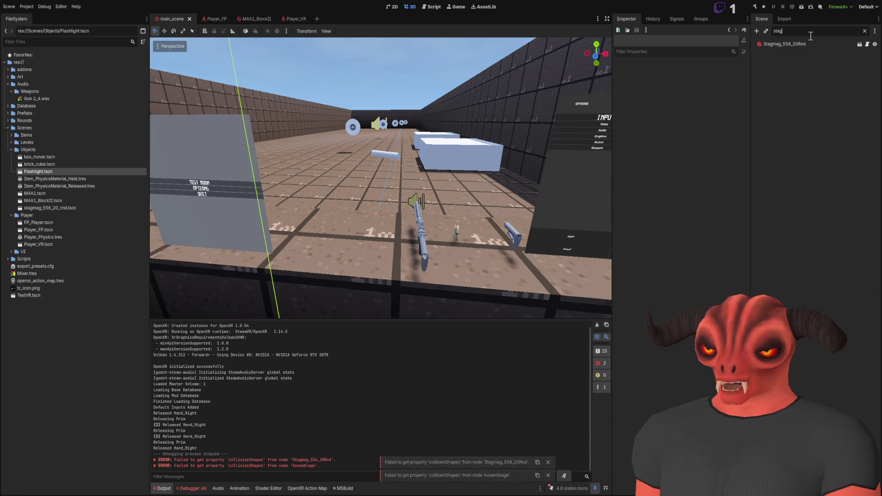
{"action": "left_click", "coordinate": [789, 44]}
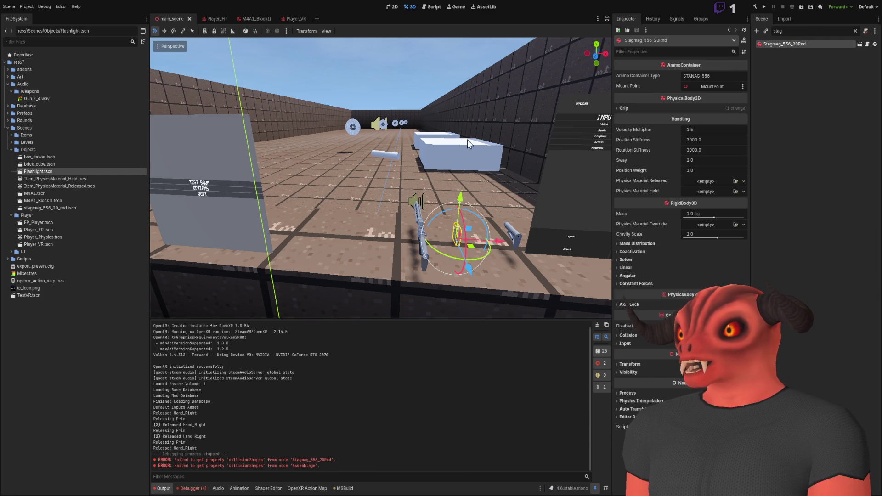
{"action": "scroll", "coordinate": [486, 258], "scroll_direction": "down", "scroll_amount": 5}
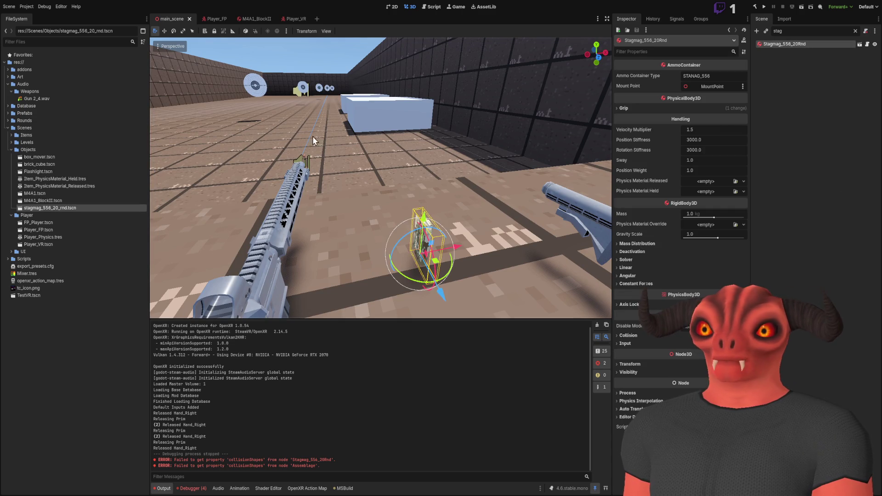
{"action": "key", "text": "Delete"}
{"action": "double_click", "coordinate": [72, 208]}
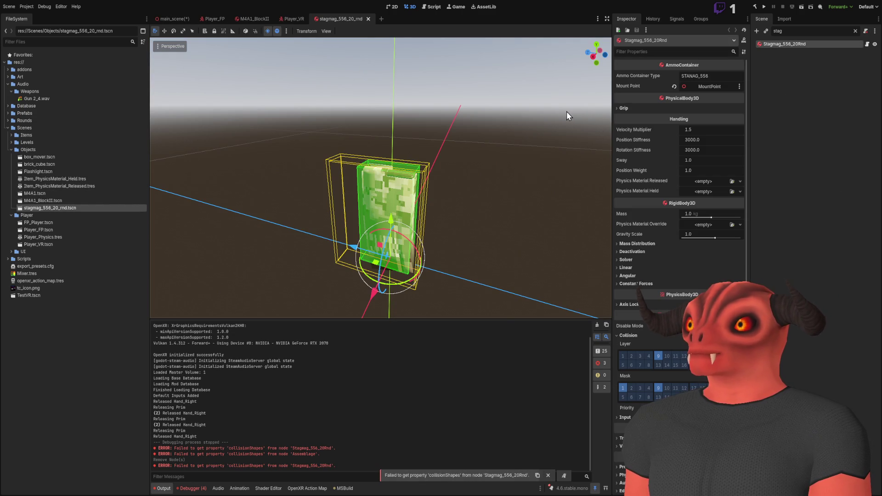
{"action": "left_click", "coordinate": [367, 20]}
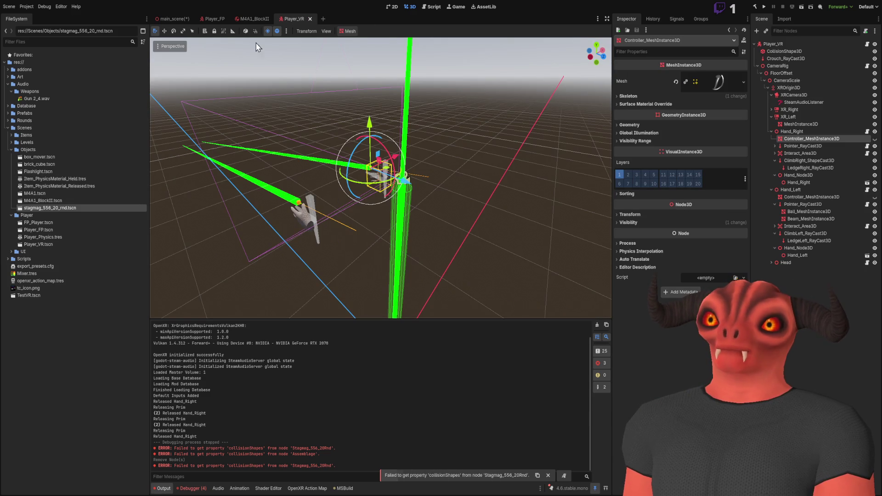
{"action": "left_click", "coordinate": [162, 19]}
- Drag extra magazine instances into the test room near the rifle
{"action": "mouse_move", "coordinate": [60, 212]}
{"action": "left_mouse_down"}
{"action": "mouse_move", "coordinate": [472, 305]}
{"action": "mouse_move", "coordinate": [478, 252]}
{"action": "left_mouse_up"}
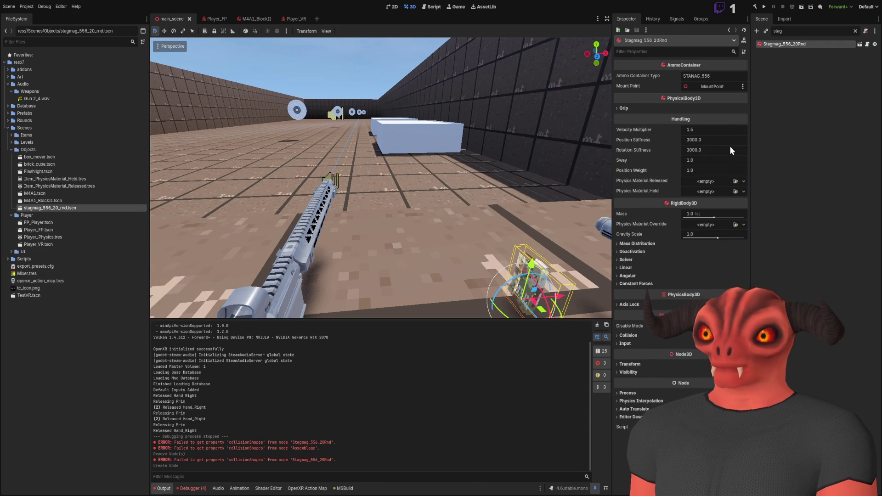
{"action": "left_click_drag", "start_coordinate": [56, 209], "coordinate": [467, 345]}
{"action": "key", "text": "f"}
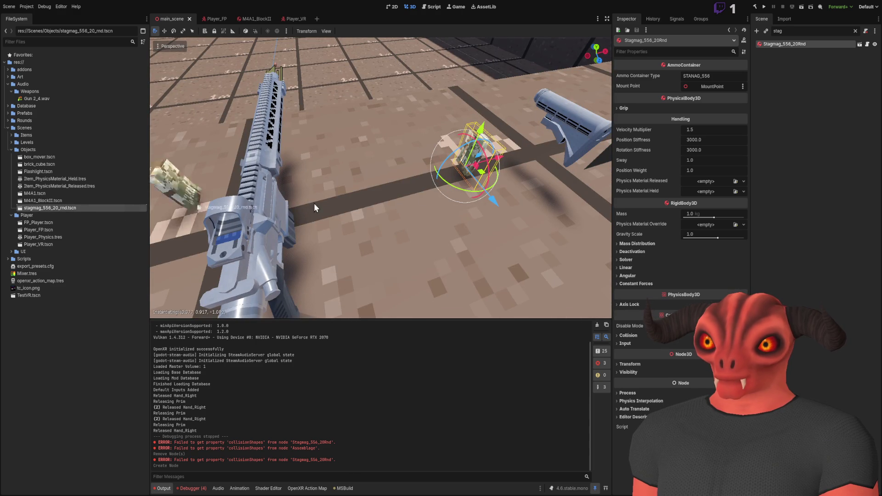
{"action": "left_click_drag", "start_coordinate": [131, 206], "coordinate": [416, 209]}
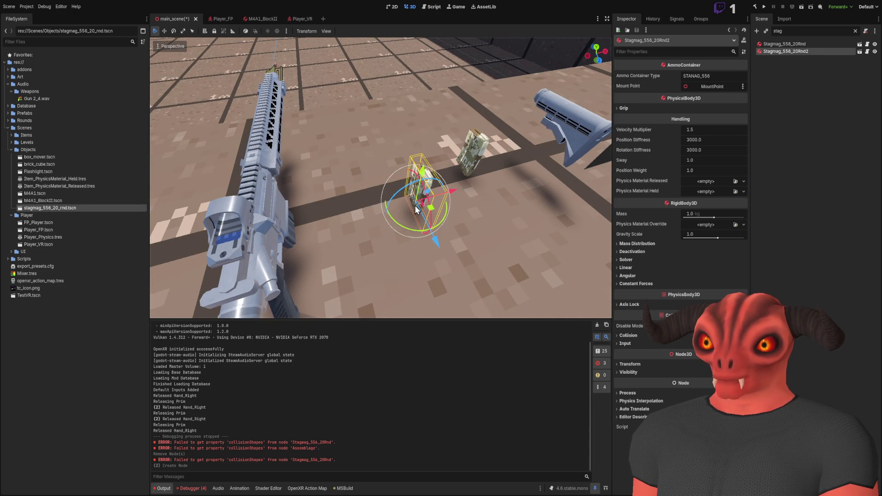
{"action": "left_click", "coordinate": [597, 325]}
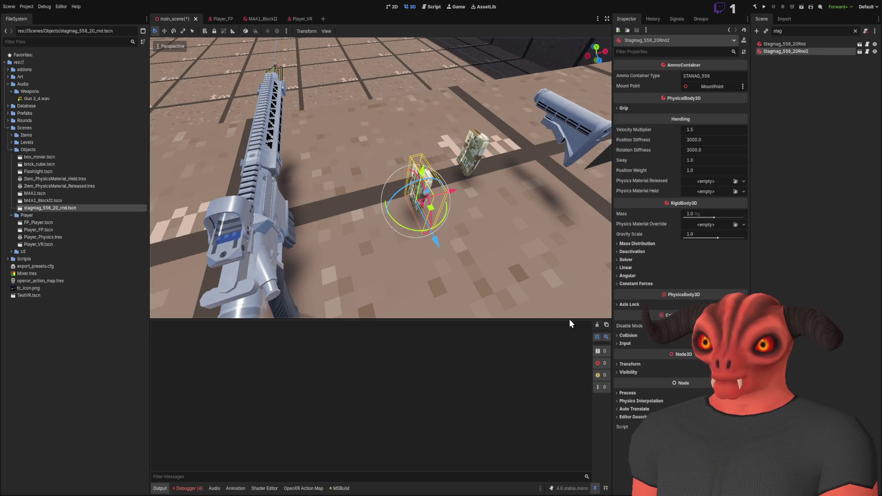
{"action": "mouse_move", "coordinate": [58, 211]}
{"action": "left_mouse_down"}
{"action": "mouse_move", "coordinate": [420, 202]}
{"action": "mouse_move", "coordinate": [482, 230]}
{"action": "left_mouse_up"}
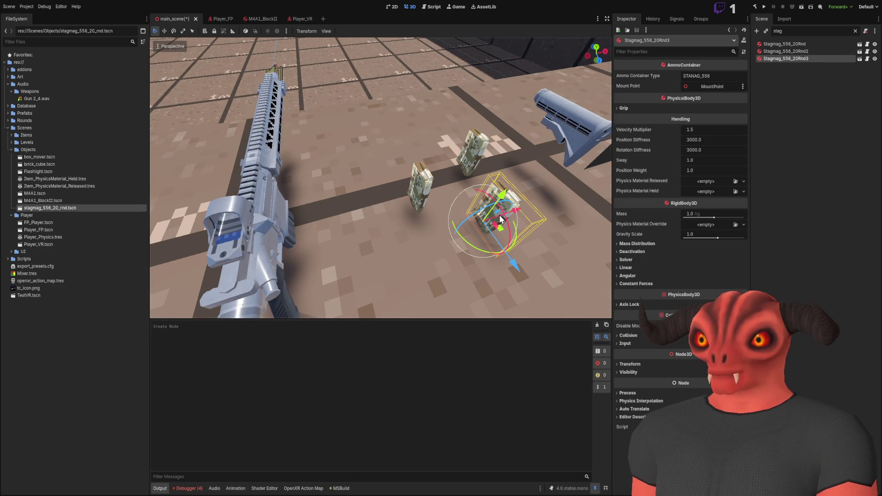
- Delete the extra magazines Stagmag_556_20Rnd2 and Stagmag_556_20Rnd3, then clear the node filter
{"action": "left_click", "coordinate": [781, 44]}
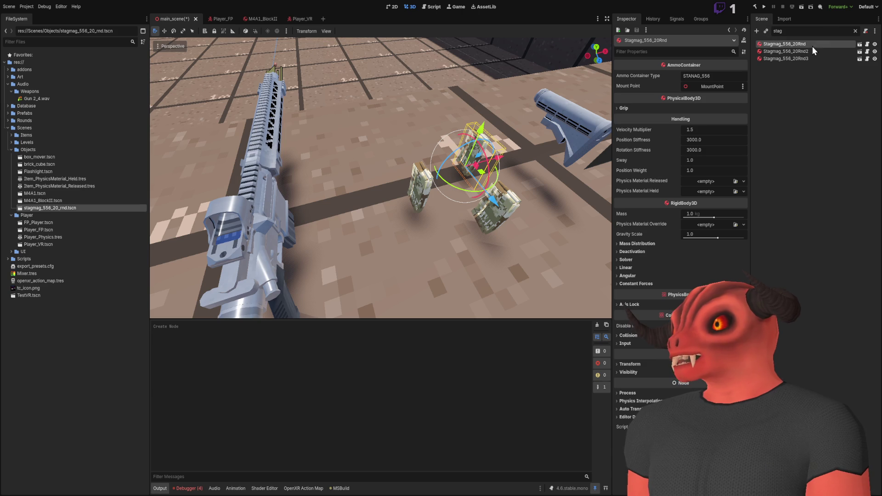
{"action": "left_click", "coordinate": [811, 51]}
{"action": "left_click", "coordinate": [808, 59], "text": "shift"}
{"action": "key", "text": "Delete"}
{"action": "left_click", "coordinate": [794, 31]}
{"action": "key", "text": "BackSpace"}
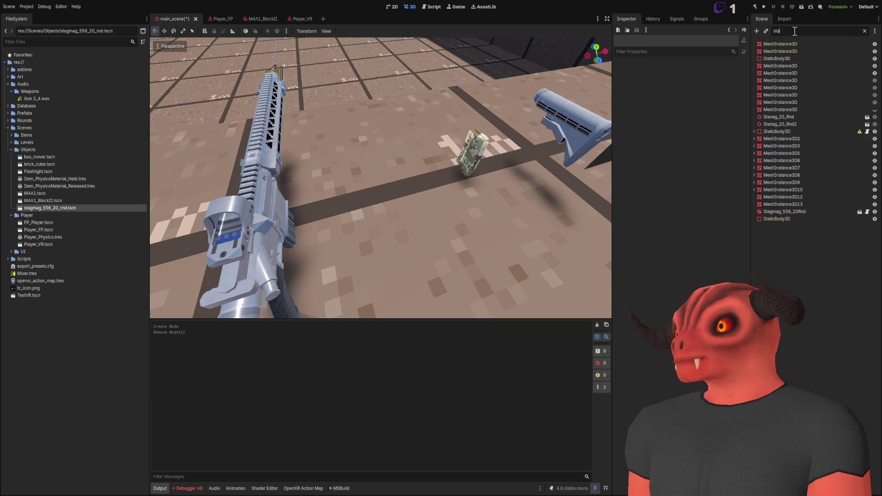
{"action": "key", "text": "BackSpace"}
{"action": "key", "text": "BackSpace"}
{"action": "key", "text": "BackSpace"}
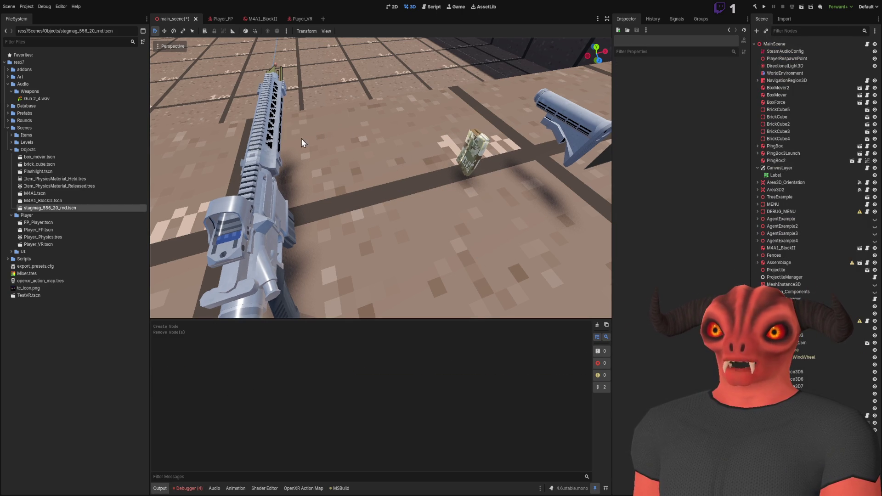
- Filter nodes by 'ass', frame the Assemblage stock, and locate Assemblage.tscn under Items
{"action": "left_click", "coordinate": [780, 31]}
{"action": "type", "text": "ass"}
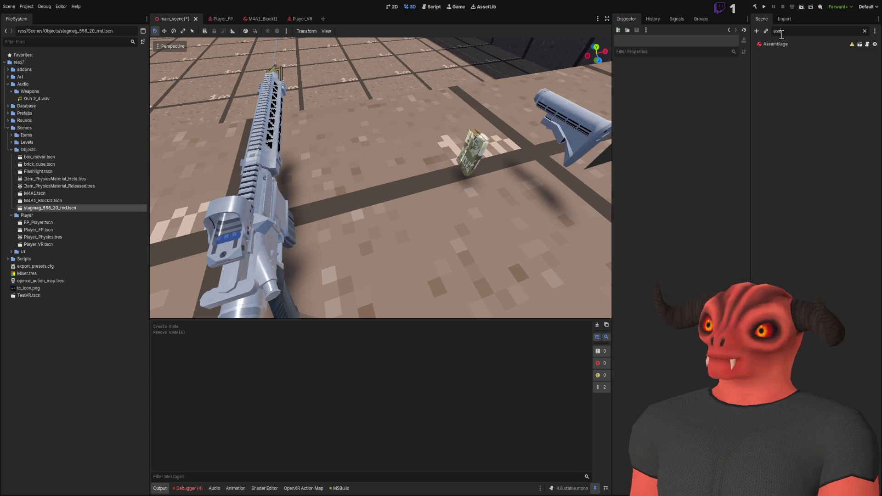
{"action": "left_click", "coordinate": [787, 43]}
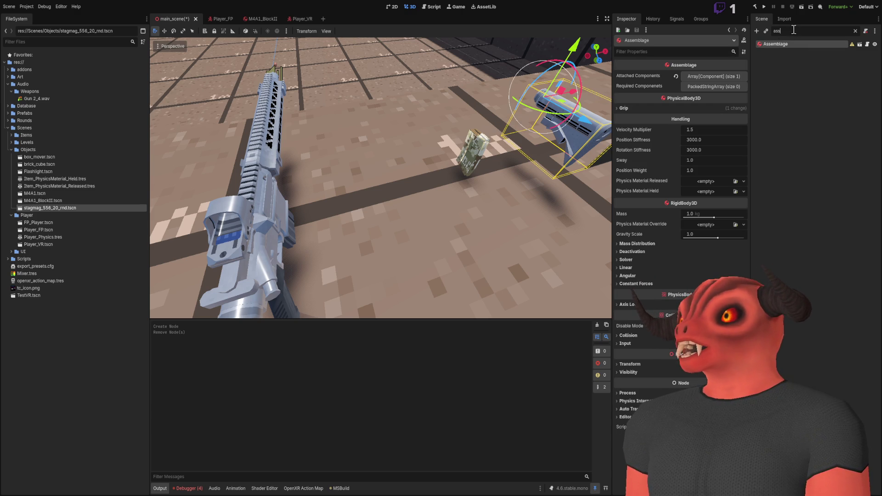
{"action": "key", "text": "BackSpace"}
{"action": "key", "text": "BackSpace"}
{"action": "key", "text": "BackSpace"}
{"action": "key", "text": "f"}
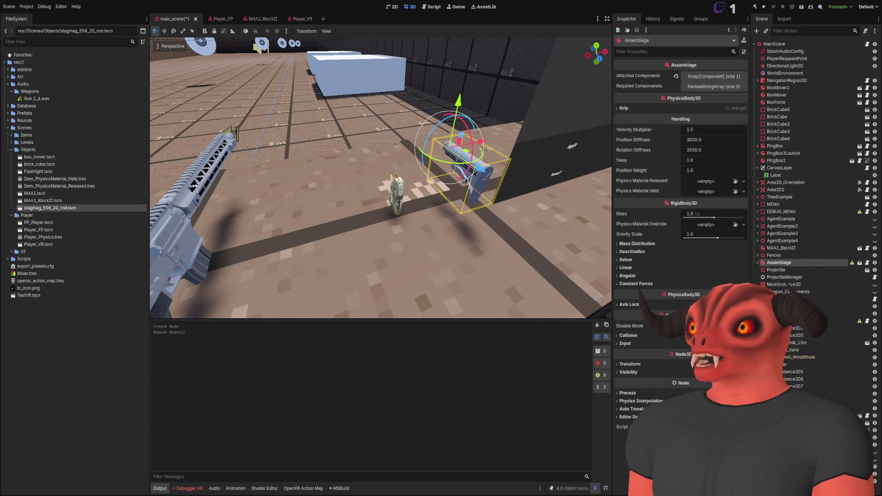
{"action": "left_click", "coordinate": [41, 142]}
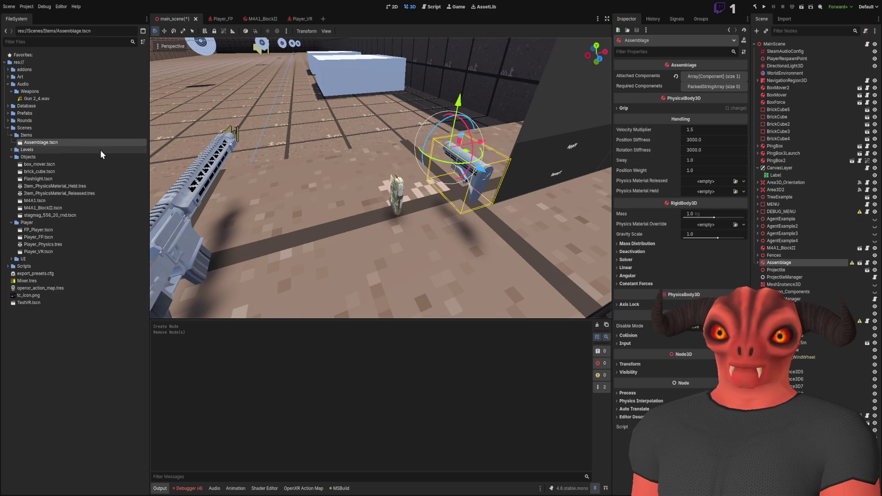
- Open Assemblage.tscn to view its root, return to main_scene, and clear the Output log
{"action": "double_click", "coordinate": [86, 142]}
{"action": "left_click", "coordinate": [800, 45]}
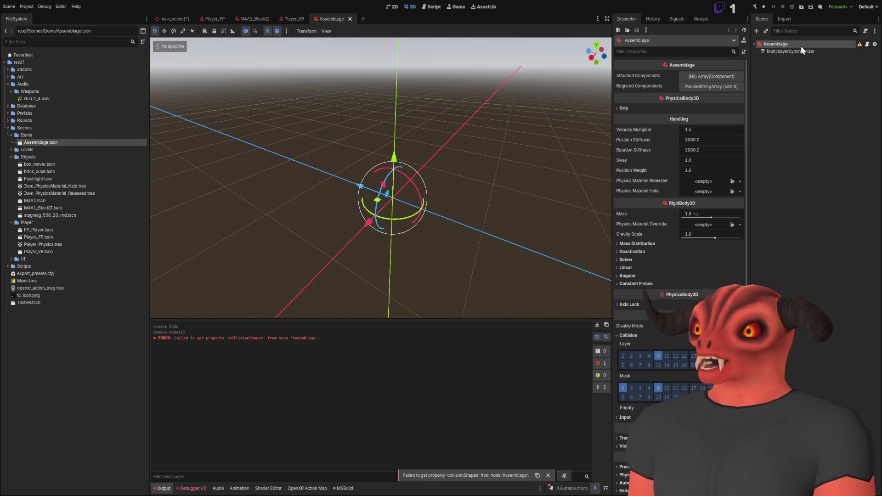
{"action": "key", "text": "f"}
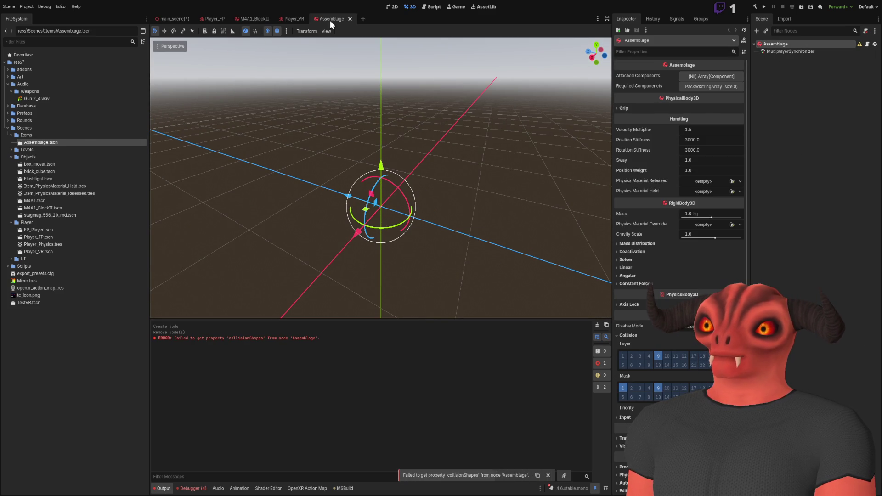
{"action": "left_click", "coordinate": [349, 19]}
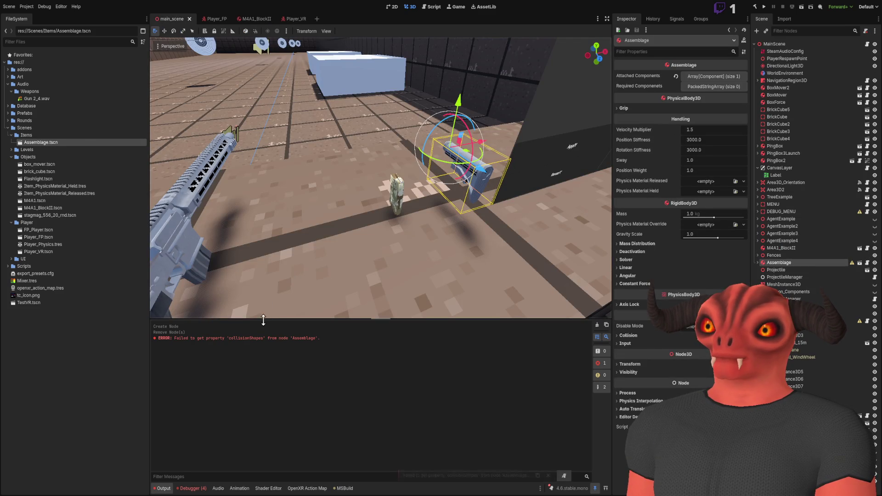
{"action": "left_click", "coordinate": [813, 135]}
{"action": "left_click", "coordinate": [787, 268]}
{"action": "left_click", "coordinate": [787, 264]}
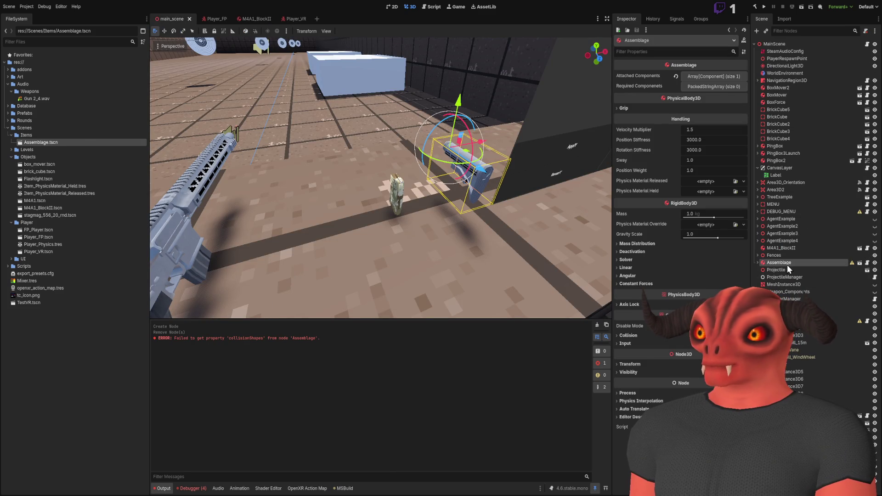
{"action": "left_click", "coordinate": [597, 325]}
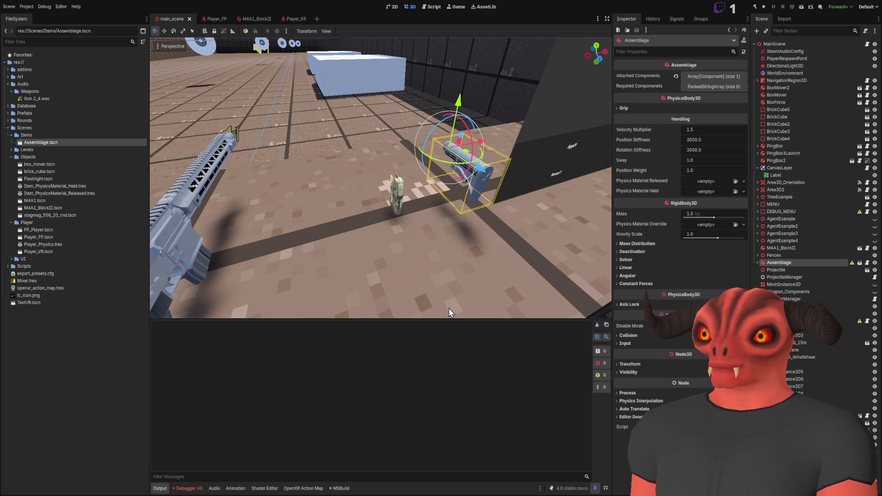
- Frame the Assemblage stock in main_scene and reopen Assemblage.tscn for editing
{"action": "double_click", "coordinate": [57, 145]}
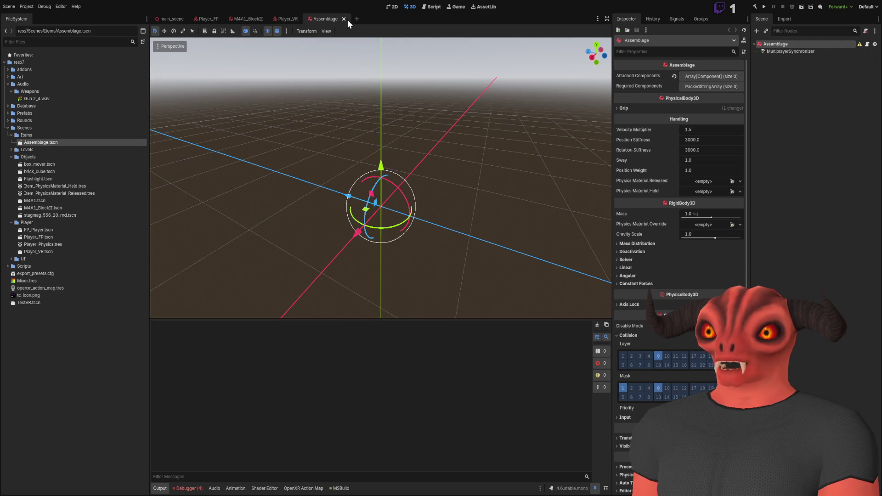
{"action": "left_click", "coordinate": [343, 19]}
{"action": "left_click", "coordinate": [172, 19]}
{"action": "double_click", "coordinate": [804, 263]}
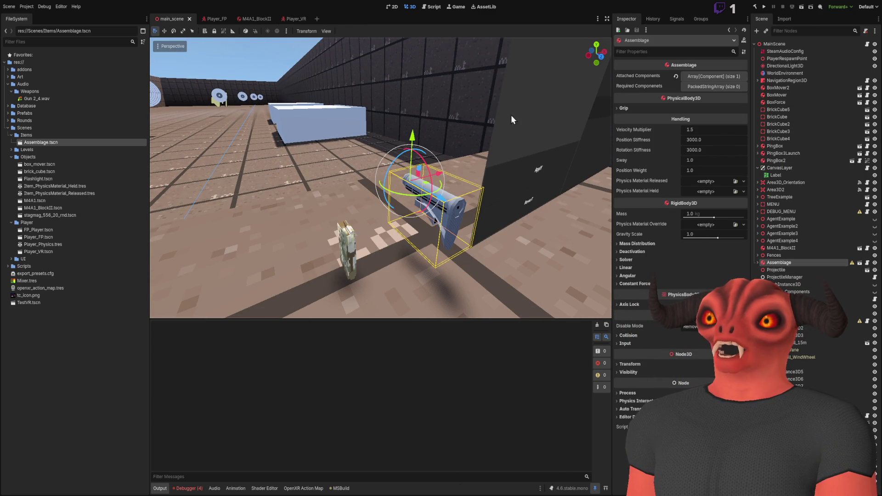
{"action": "double_click", "coordinate": [51, 142]}
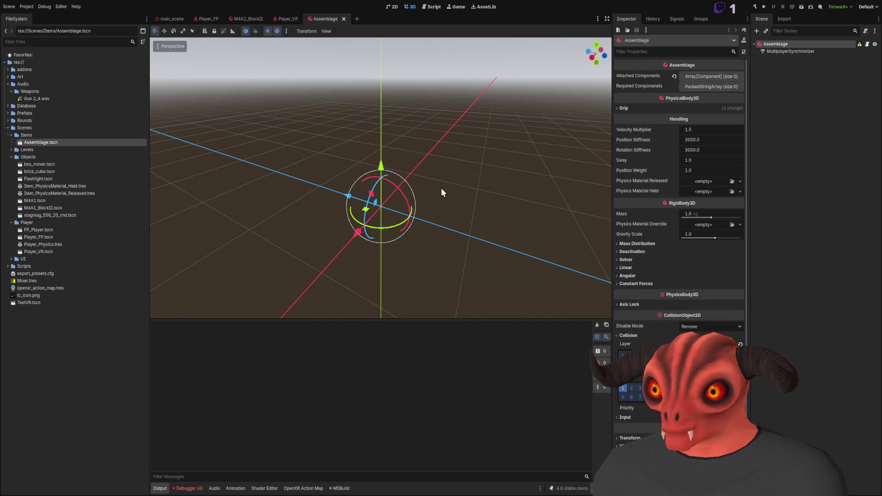
- Add an Interactable_Grip node with a CollisionShape3D child to the Assemblage scene
{"action": "key", "text": "ctrl+shift+z"}
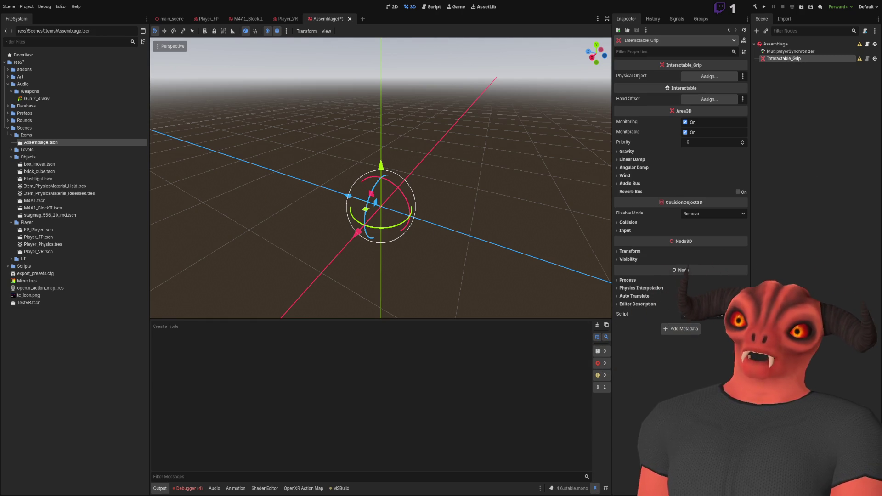
{"action": "key", "text": "ctrl+shift+z"}
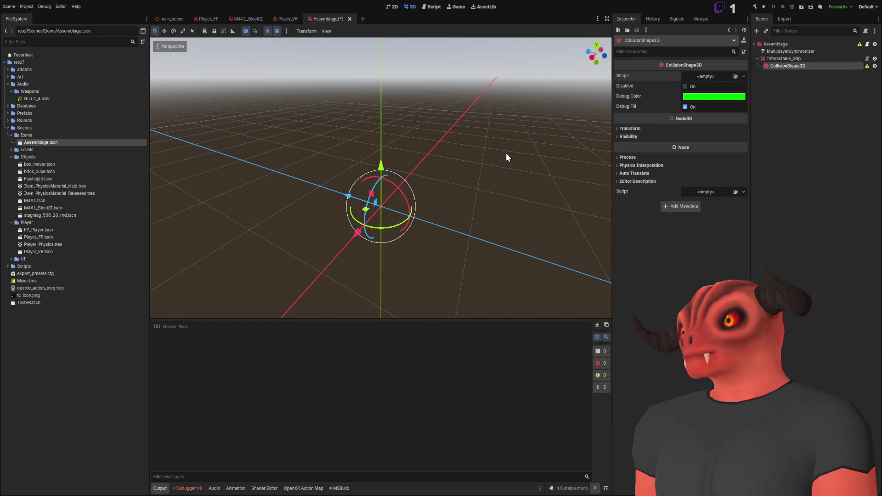
{"action": "left_click_drag", "start_coordinate": [552, 146], "coordinate": [526, 196]}
{"action": "scroll", "coordinate": [380, 177], "scroll_direction": "down", "scroll_amount": 5}
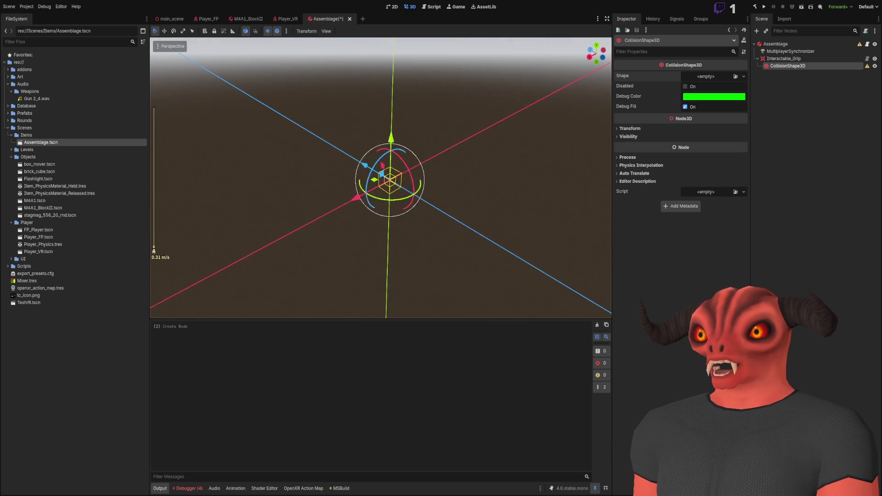
{"action": "left_click", "coordinate": [829, 57]}
{"action": "left_click", "coordinate": [817, 44]}
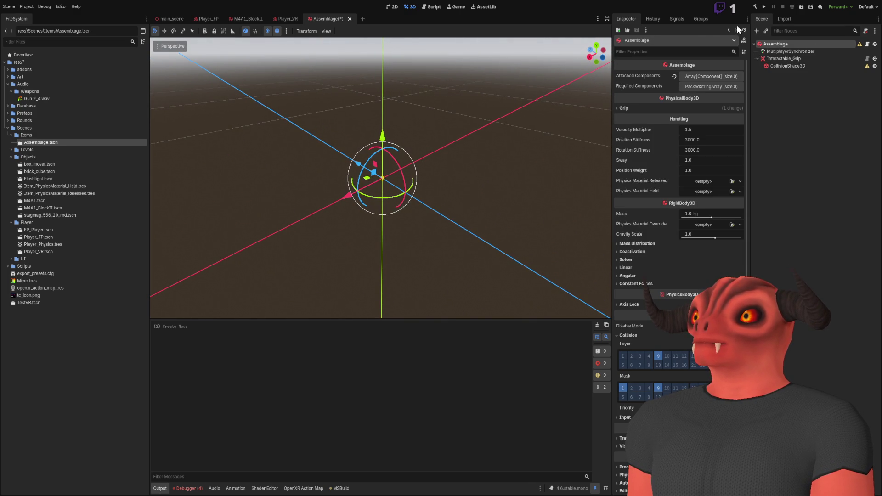
- Cut the grip from Assemblage and paste it under AR15_Stock_Mil in main_scene
{"action": "left_click", "coordinate": [170, 18]}
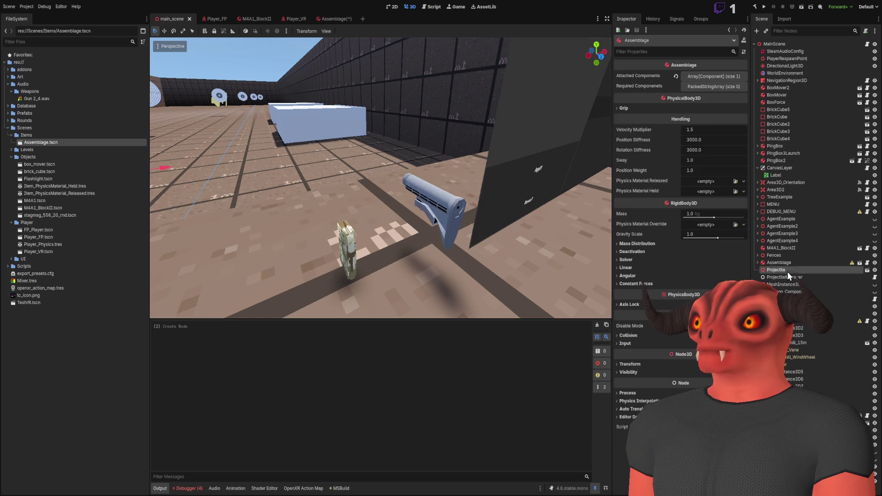
{"action": "left_click", "coordinate": [757, 262]}
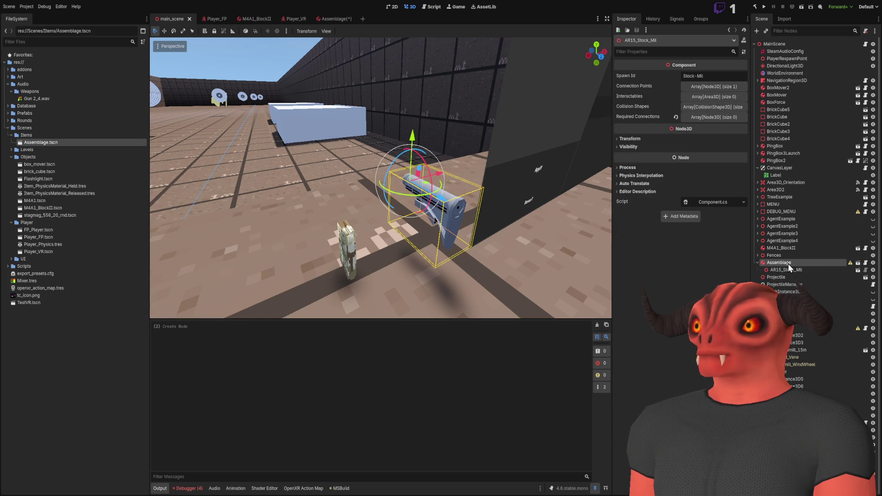
{"action": "left_click", "coordinate": [337, 19]}
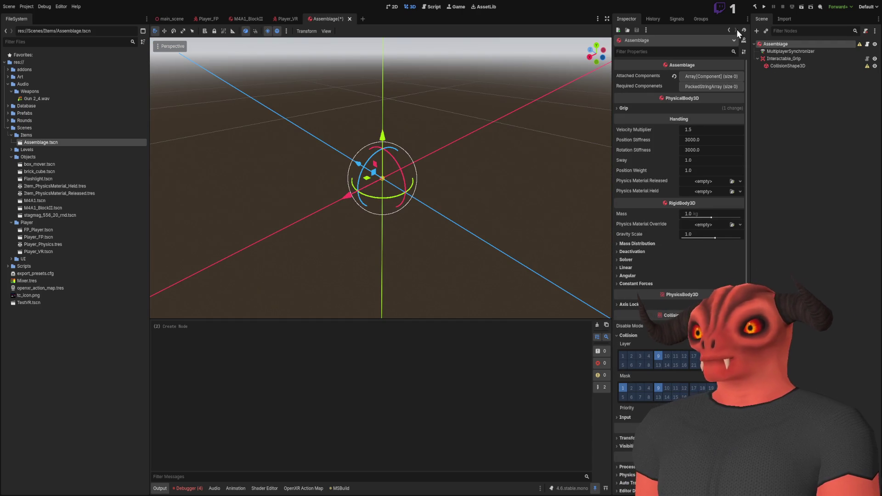
{"action": "left_click", "coordinate": [784, 57]}
{"action": "key", "text": "ctrl+x"}
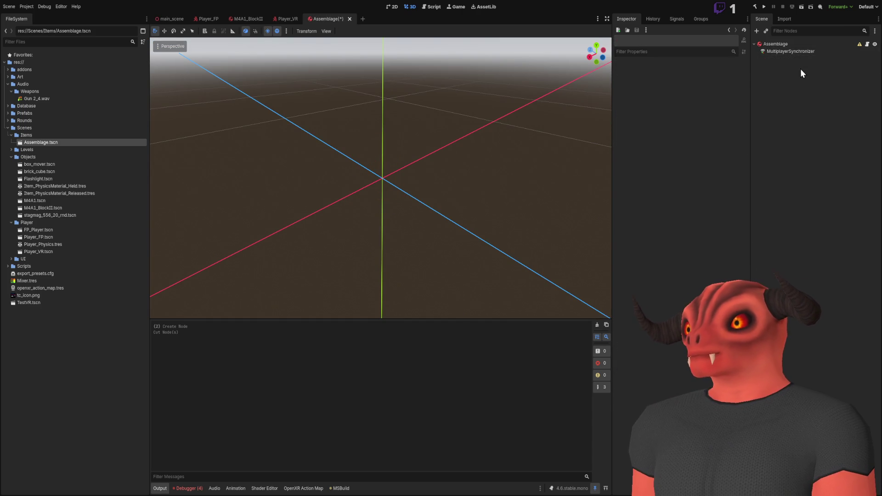
{"action": "left_click", "coordinate": [343, 19]}
{"action": "left_click", "coordinate": [172, 19]}
{"action": "left_click", "coordinate": [792, 271]}
{"action": "key", "text": "ctrl+v"}
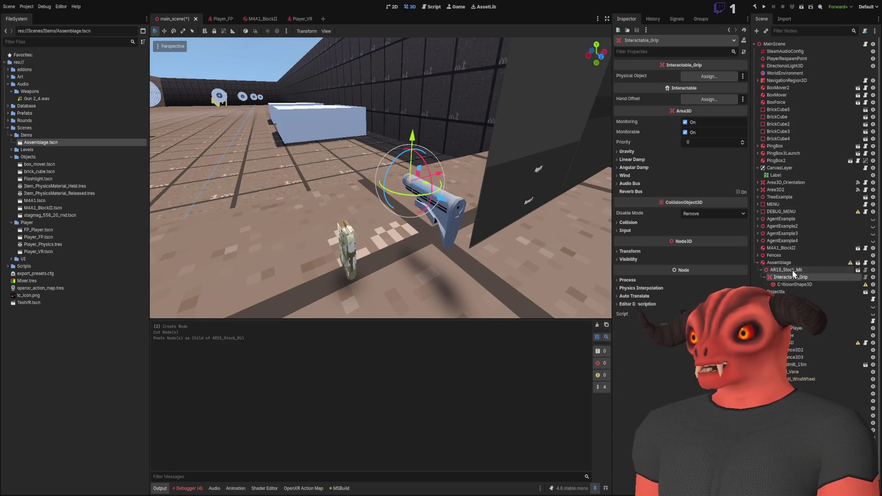
- Add Interactable_Grip to AR15_Stock_Mil's Interactables array
{"action": "mouse_move", "coordinate": [795, 269]}
{"action": "left_mouse_down"}
{"action": "mouse_move", "coordinate": [737, 85]}
{"action": "mouse_move", "coordinate": [699, 100]}
{"action": "mouse_move", "coordinate": [699, 117]}
{"action": "mouse_move", "coordinate": [697, 98]}
{"action": "left_mouse_up"}
{"action": "left_click", "coordinate": [792, 270]}
{"action": "left_click", "coordinate": [696, 99]}
{"action": "left_click", "coordinate": [708, 96]}
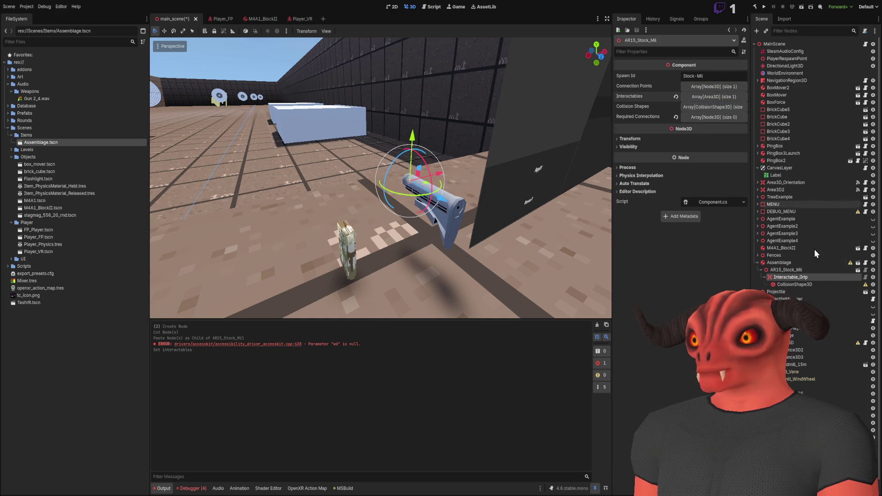
- Give the grip's CollisionShape3D a new BoxShape3D shape
{"action": "left_click", "coordinate": [822, 284]}
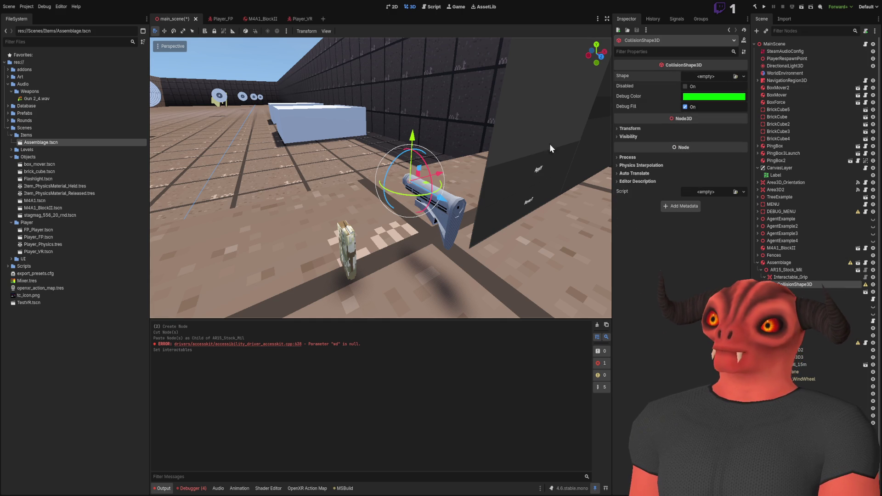
{"action": "left_click", "coordinate": [707, 77]}
{"action": "left_click", "coordinate": [709, 85]}
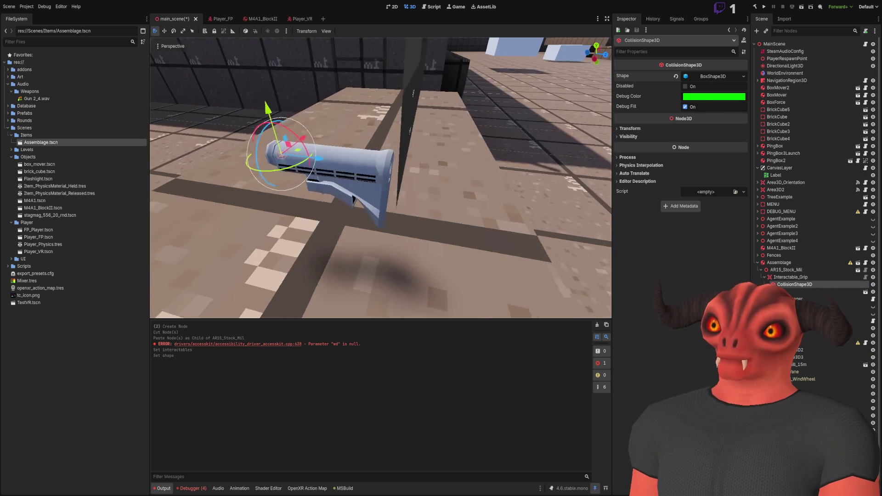
- Set the grip's collision box size to 0.1 × 0.1 × 0.1
{"action": "left_click", "coordinate": [712, 78]}
{"action": "left_click_drag", "start_coordinate": [358, 50], "coordinate": [354, 47]}
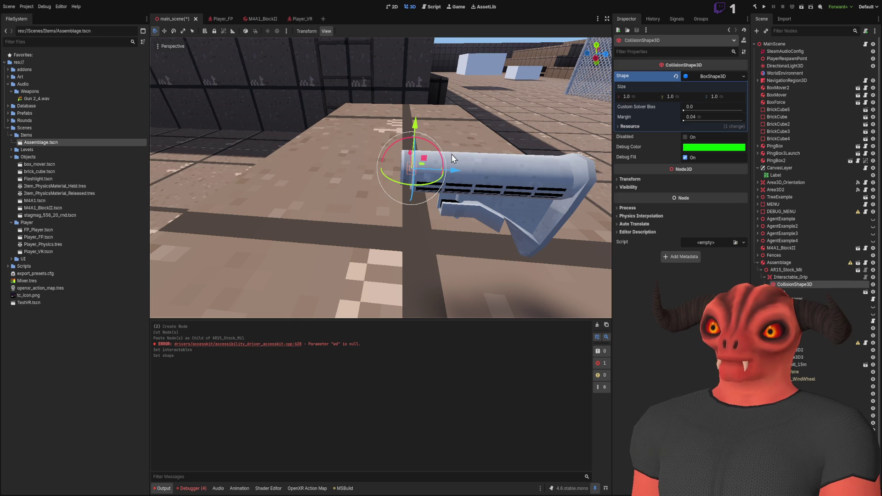
{"action": "mouse_move", "coordinate": [332, 193]}
{"action": "left_mouse_down"}
{"action": "mouse_move", "coordinate": [317, 186]}
{"action": "mouse_move", "coordinate": [335, 183]}
{"action": "left_mouse_up"}
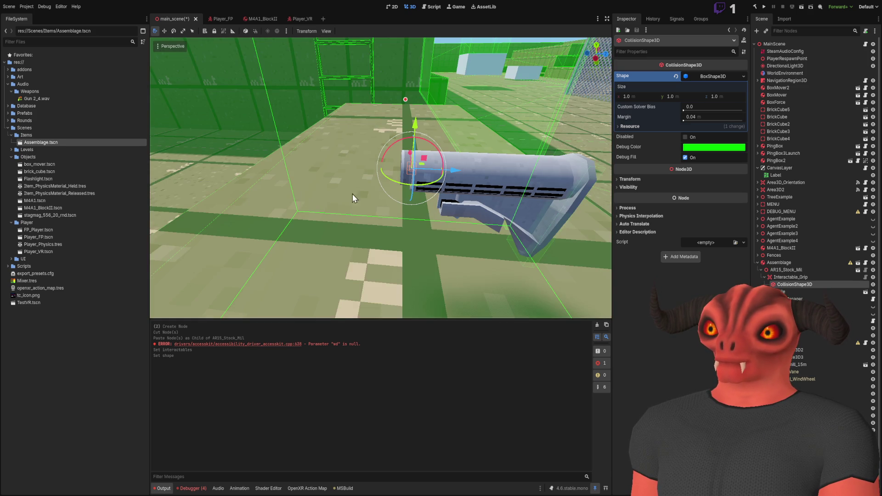
{"action": "type", "text": "0.1"}
{"action": "key", "text": "Tab"}
{"action": "type", "text": "0.1"}
{"action": "key", "text": "Tab"}
{"action": "type", "text": "0.1"}
{"action": "key", "text": "Return"}
- Fit the box around the stock to 0.05 × 0.119 × 0.186 and save main_scene
{"action": "left_click_drag", "start_coordinate": [363, 180], "coordinate": [366, 177]}
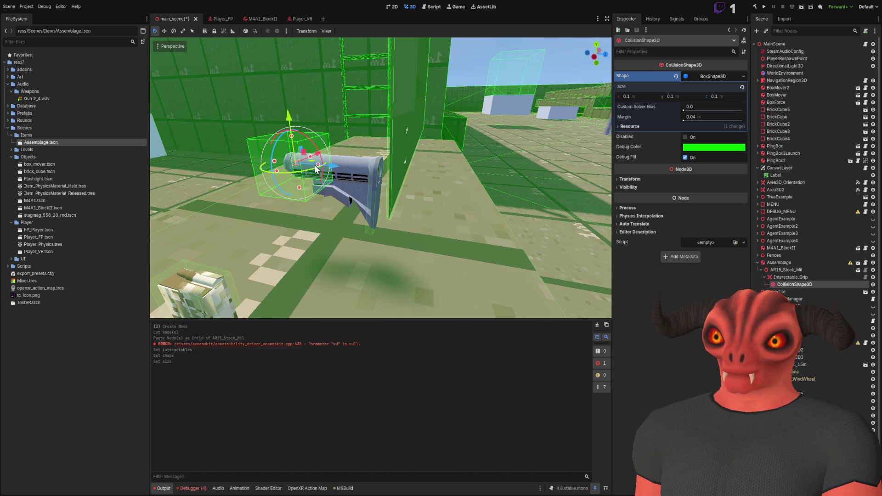
{"action": "left_click_drag", "start_coordinate": [317, 165], "coordinate": [373, 178]}
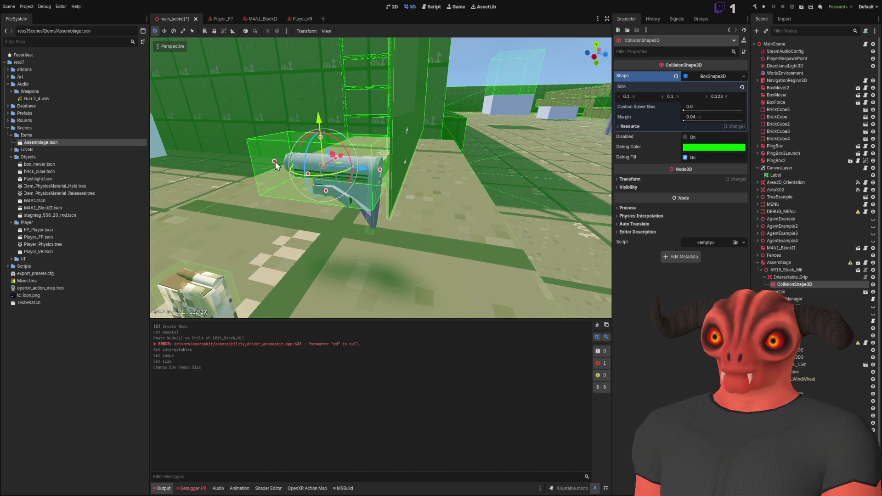
{"action": "left_click_drag", "start_coordinate": [275, 165], "coordinate": [292, 172]}
{"action": "left_click_drag", "start_coordinate": [333, 143], "coordinate": [329, 163]}
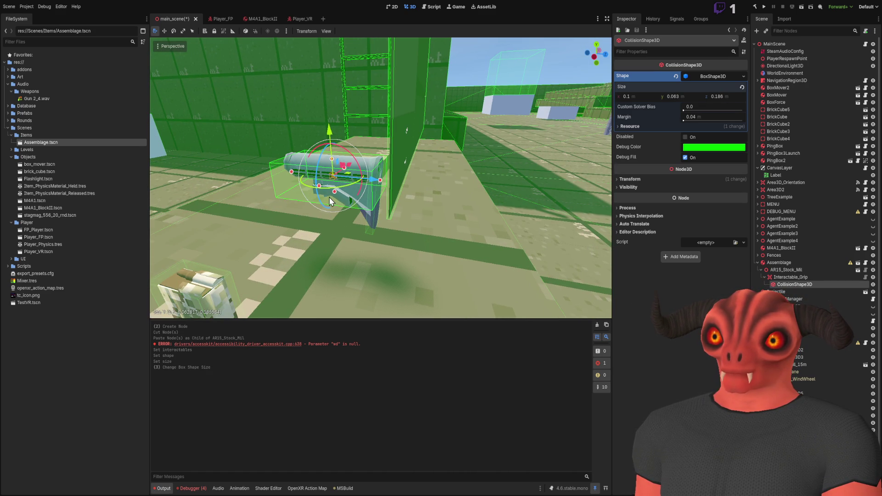
{"action": "left_click_drag", "start_coordinate": [334, 195], "coordinate": [343, 221]}
{"action": "left_click", "coordinate": [641, 97]}
{"action": "type", "text": "0.05"}
{"action": "key", "text": "Return"}
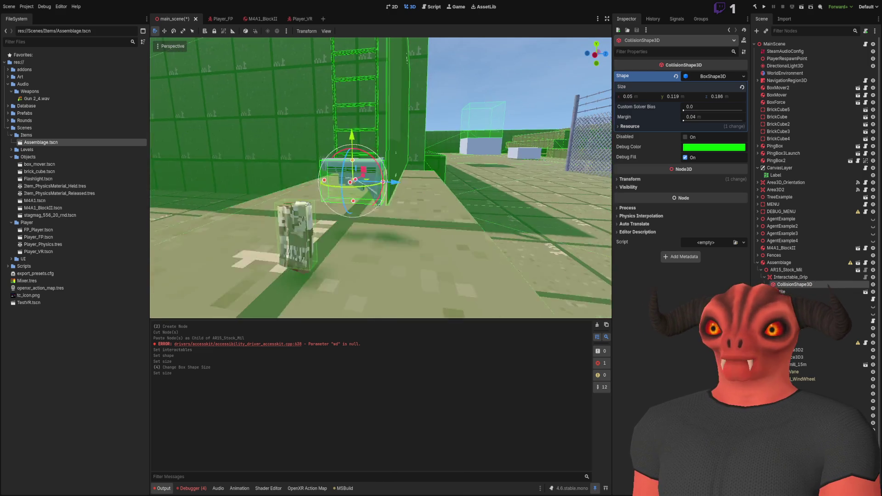
{"action": "key", "text": "ctrl+s"}
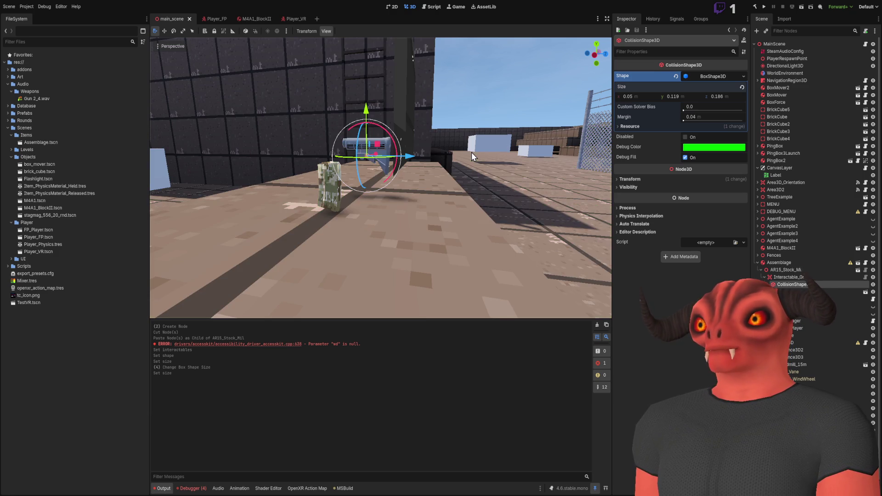
- Frame and orbit around the grip collision, then select and expand Assemblage in the Scene tree
{"action": "key", "text": "f"}
{"action": "left_click_drag", "start_coordinate": [440, 149], "coordinate": [404, 151]}
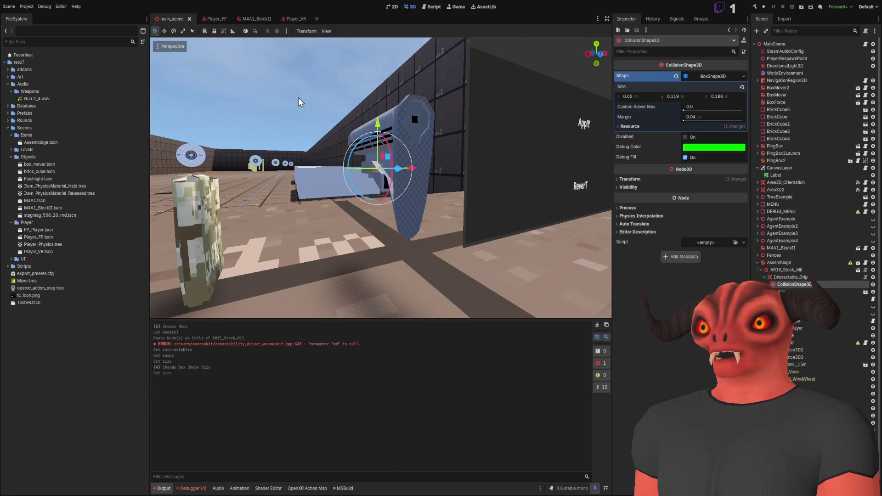
{"action": "left_click", "coordinate": [299, 102]}
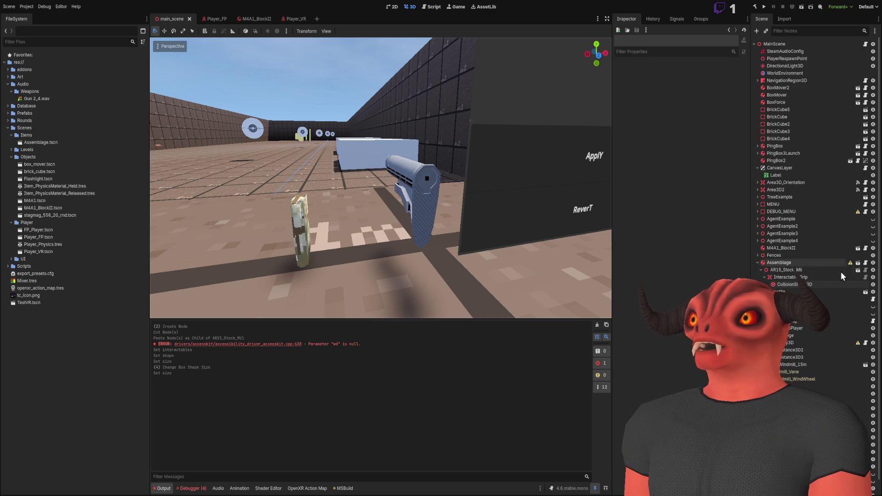
{"action": "left_click", "coordinate": [758, 262]}
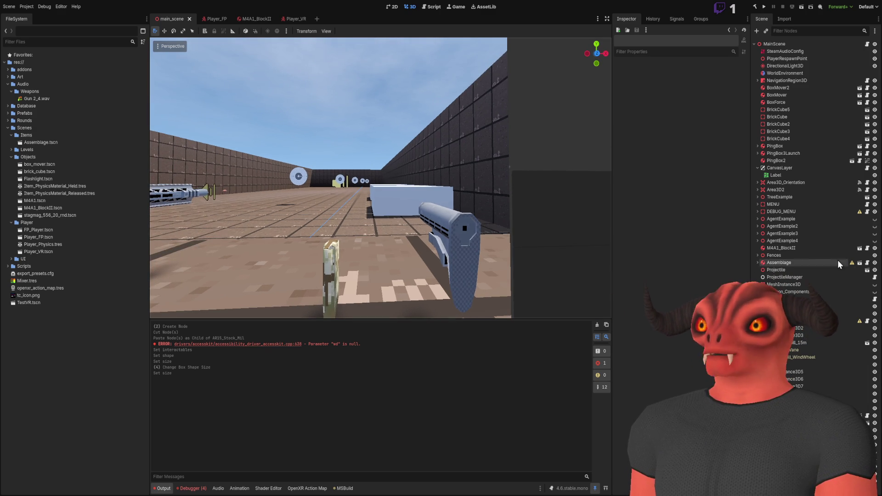
{"action": "left_click", "coordinate": [774, 255]}
{"action": "double_click", "coordinate": [780, 265]}
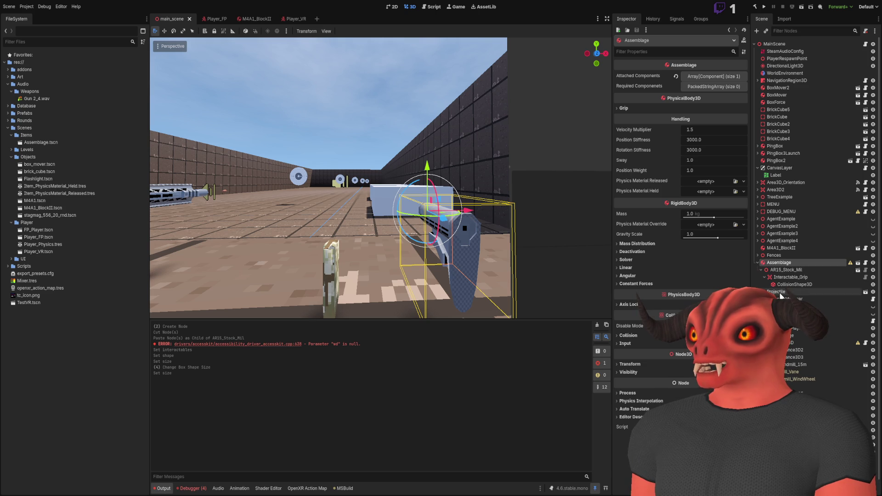
- Inspect AR15_Stock_Mil's properties and open AR15_Stock_Mil.tscn from the FileSystem
{"action": "left_click", "coordinate": [784, 269]}
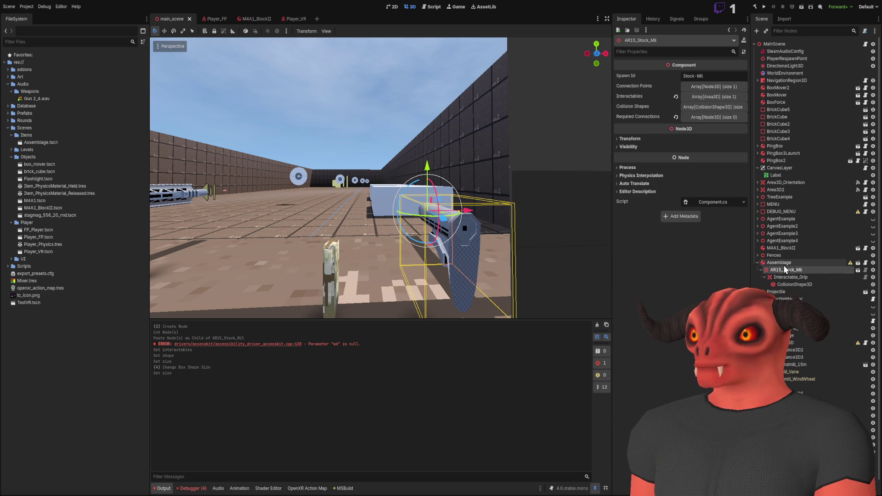
{"action": "left_click", "coordinate": [781, 263]}
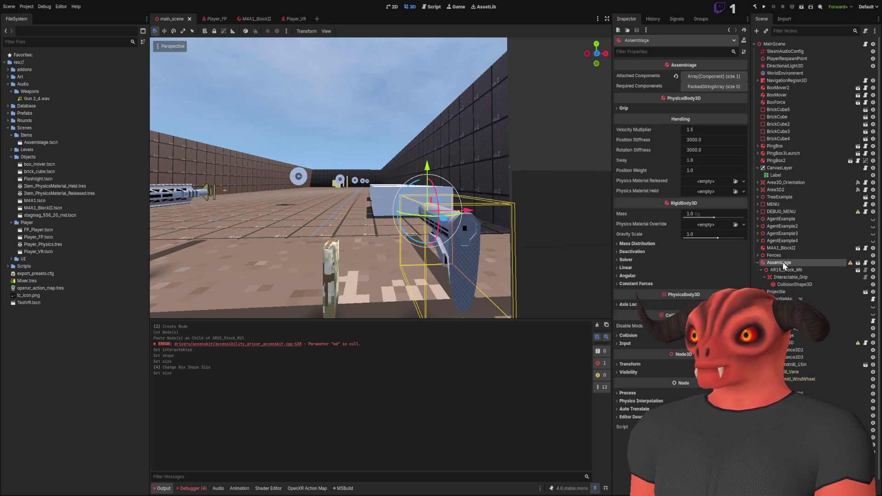
{"action": "double_click", "coordinate": [781, 264]}
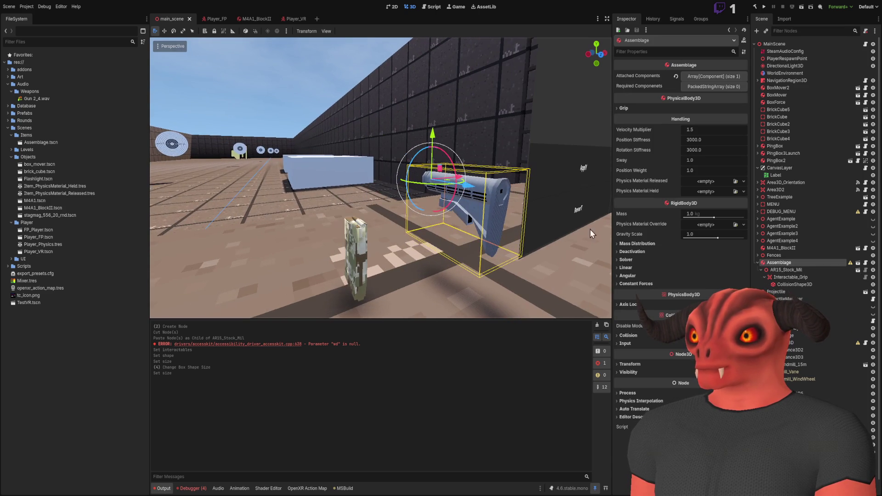
{"action": "left_click", "coordinate": [776, 271]}
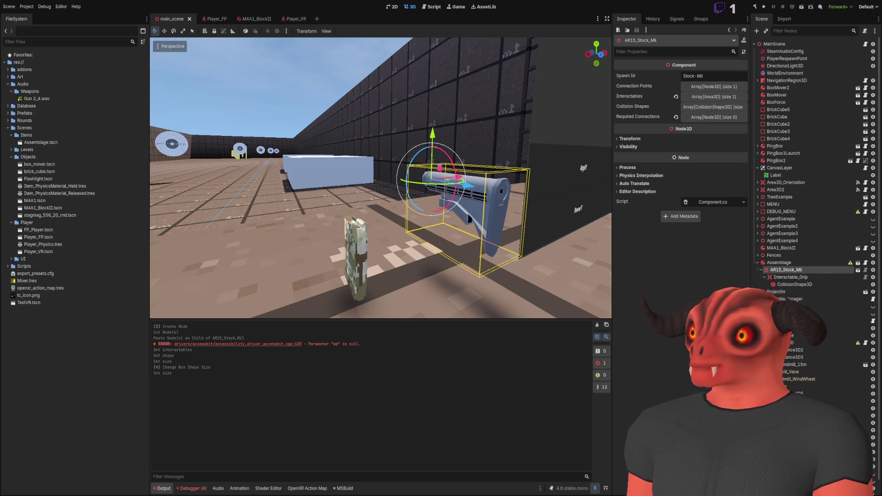
{"action": "left_click_drag", "start_coordinate": [783, 275], "coordinate": [74, 146]}
{"action": "double_click", "coordinate": [48, 134]}
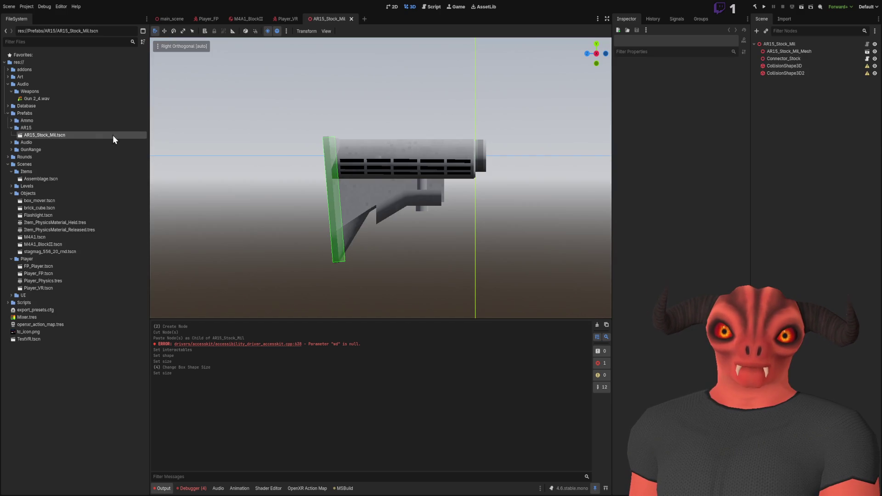
- Add the CollisionShape3D to AR15_Stock_Mil's Collision Shapes list, giving it two entries
{"action": "left_click_drag", "start_coordinate": [456, 147], "coordinate": [391, 148]}
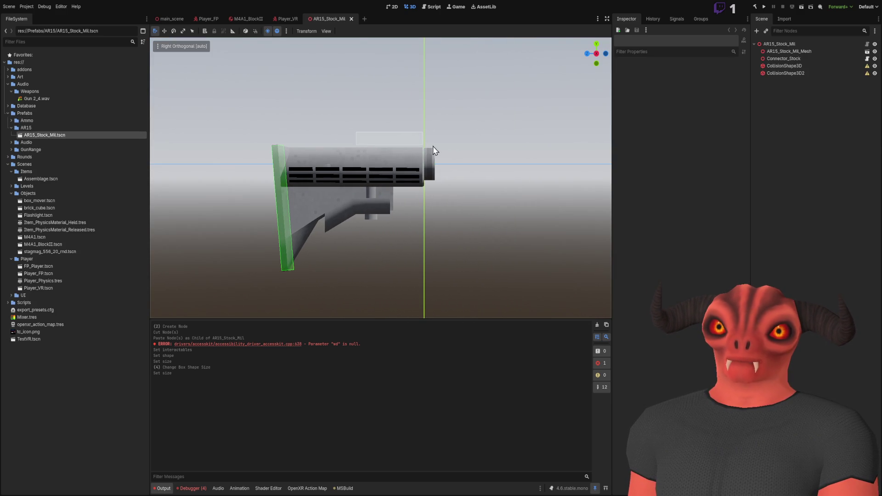
{"action": "left_click", "coordinate": [780, 44]}
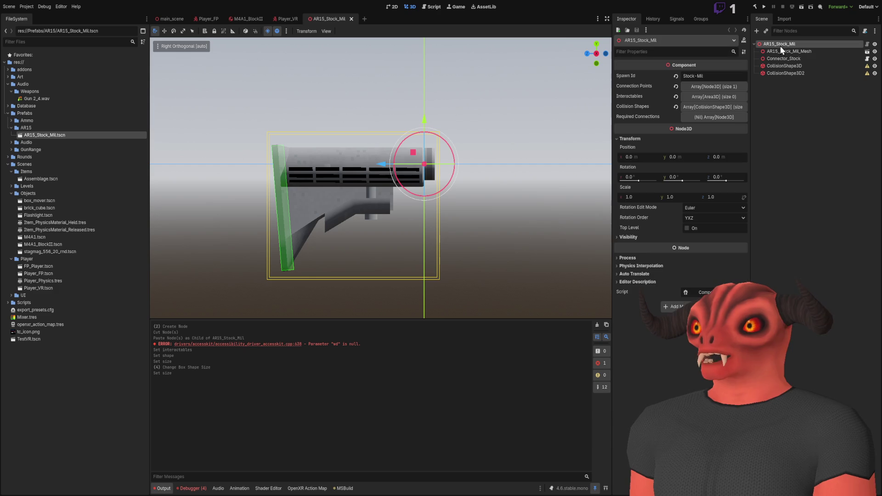
{"action": "left_click_drag", "start_coordinate": [781, 64], "coordinate": [715, 108]}
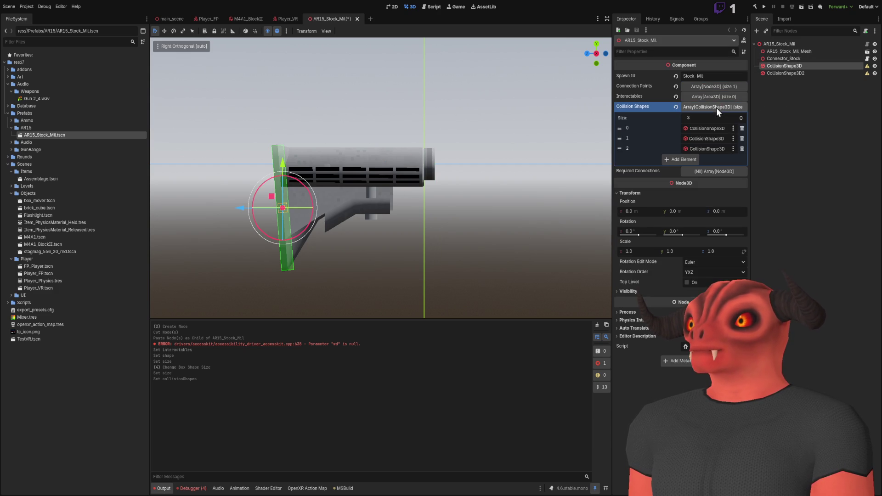
{"action": "left_click", "coordinate": [689, 108]}
{"action": "left_click", "coordinate": [696, 110]}
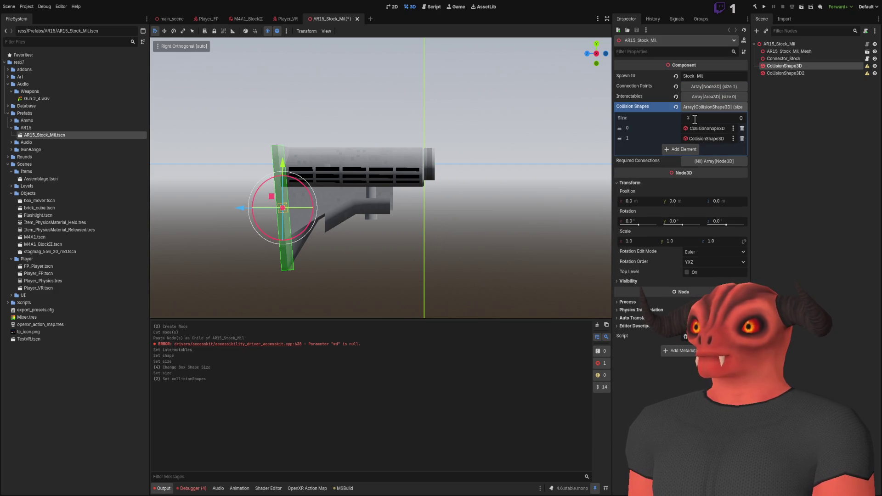
{"action": "left_click", "coordinate": [851, 96]}
- Save and close the AR15_Stock_Mil scene, return to main_scene and check the debugger errors
{"action": "key", "text": "ctrl+s"}
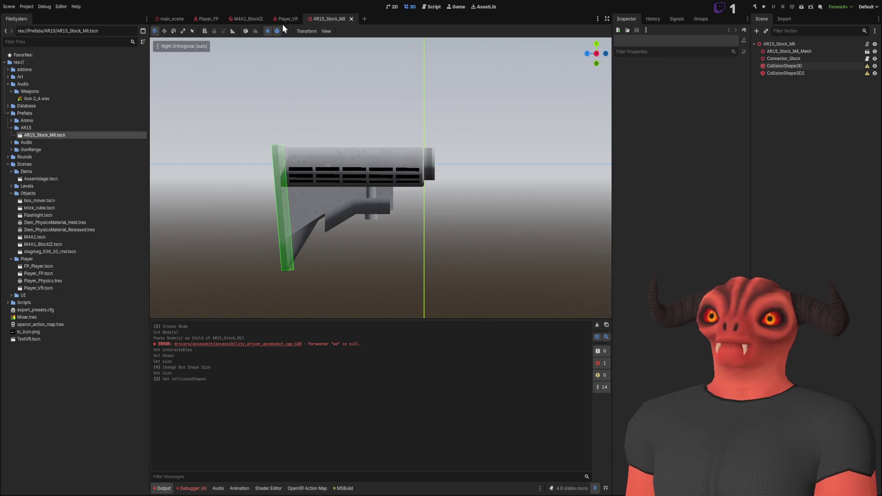
{"action": "left_click", "coordinate": [351, 19]}
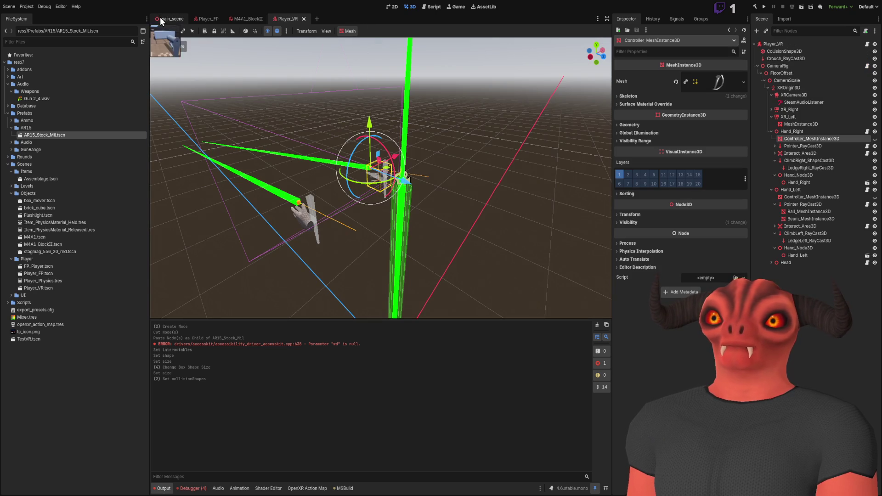
{"action": "left_click", "coordinate": [166, 19]}
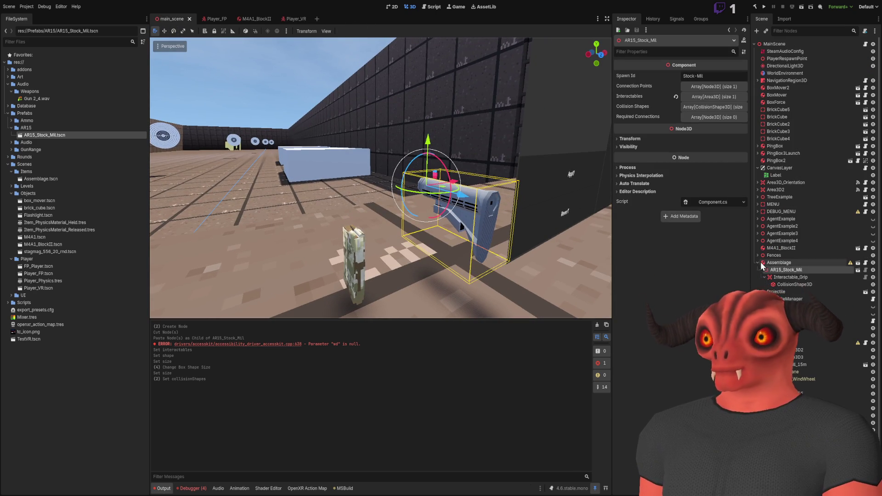
{"action": "left_click", "coordinate": [233, 212]}
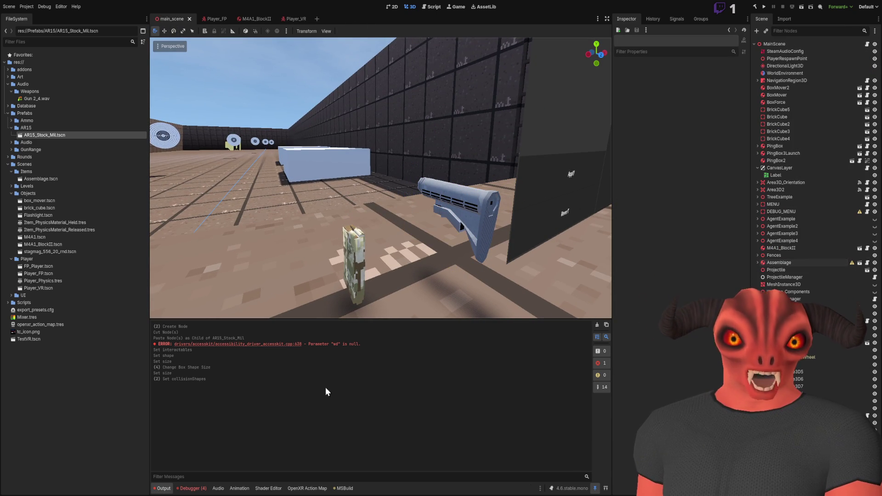
{"action": "left_click", "coordinate": [191, 488]}
- Check Godot's output log and compare it against the code in Visual Studio
{"action": "left_click", "coordinate": [163, 488]}
{"action": "key", "text": "alt+Tab"}
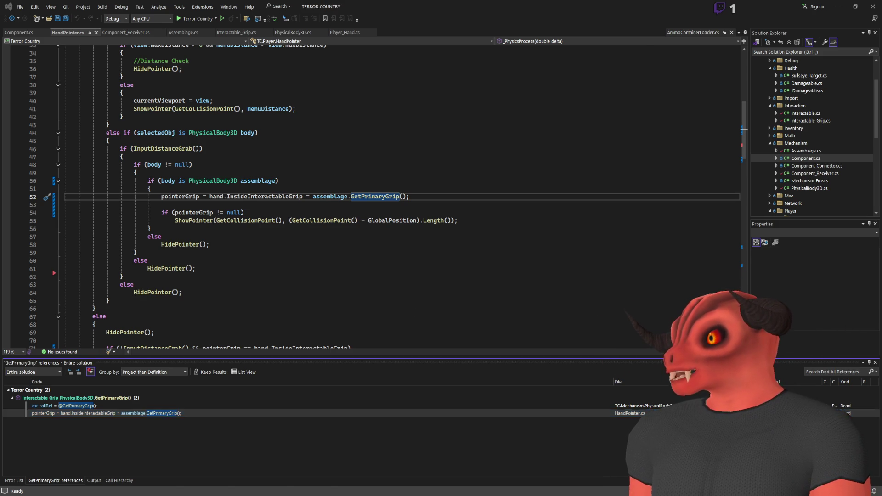
{"action": "key", "text": "alt+Tab"}
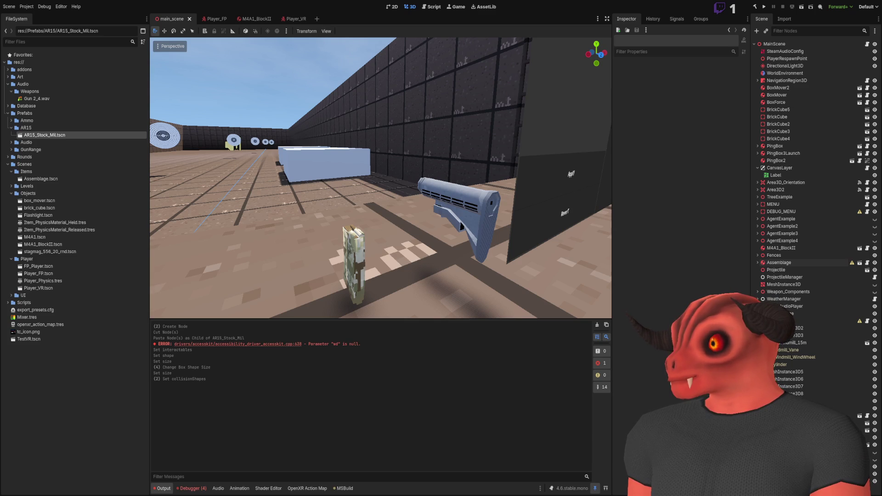
{"action": "key", "text": "alt+Tab"}
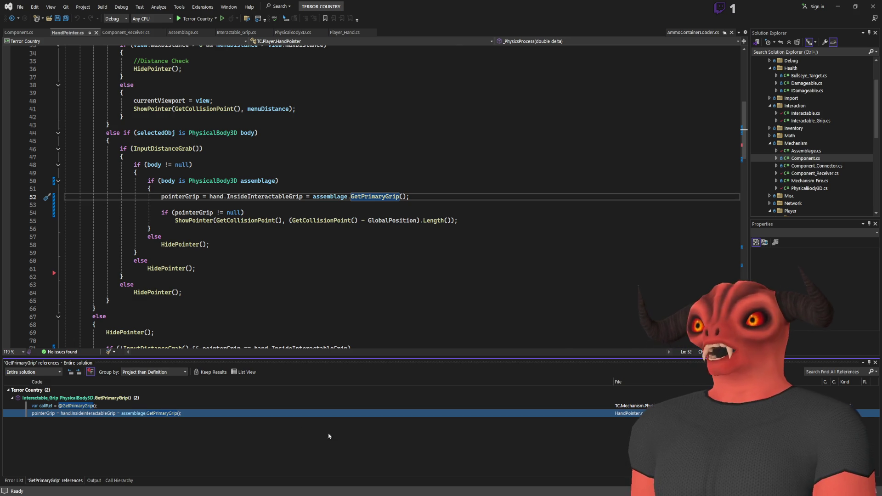
{"action": "key", "text": "alt+Tab"}
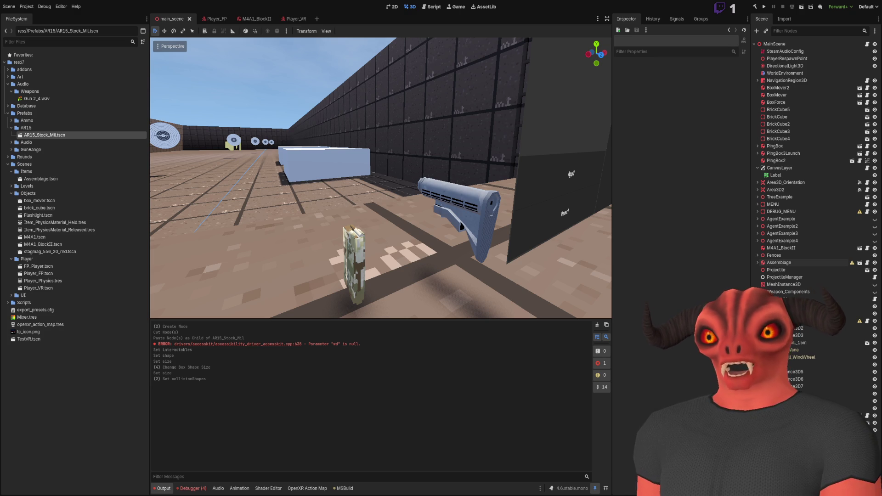
- View the GetPrimaryGrip() definition and its loop in PhysicalBody3D.cs
{"action": "key", "text": "alt+Tab"}
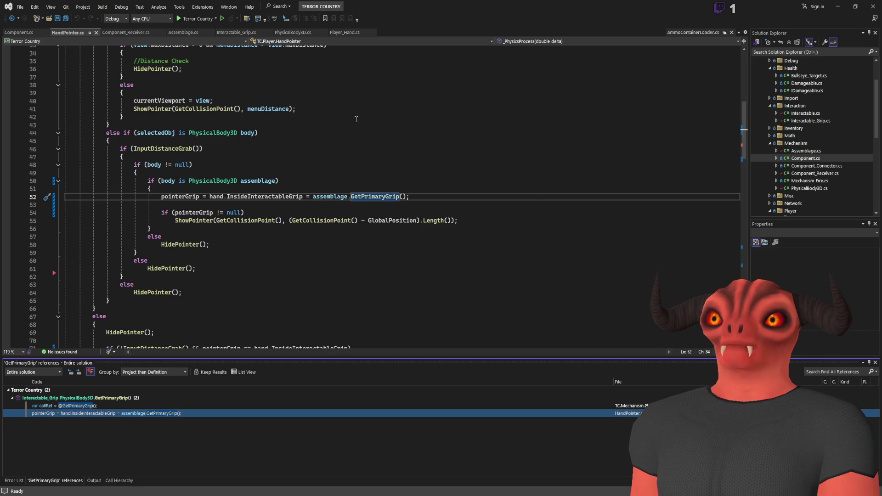
{"action": "left_click", "coordinate": [292, 33]}
{"action": "left_click", "coordinate": [257, 179]}
- Highlight HandToHeldPointOffset uses in ProcessHandling, including the MoveAndCollide line and teleport check
{"action": "key", "text": "Escape"}
{"action": "scroll", "coordinate": [248, 170], "scroll_direction": "up", "scroll_amount": 15}
{"action": "scroll", "coordinate": [245, 170], "scroll_direction": "down", "scroll_amount": 20}
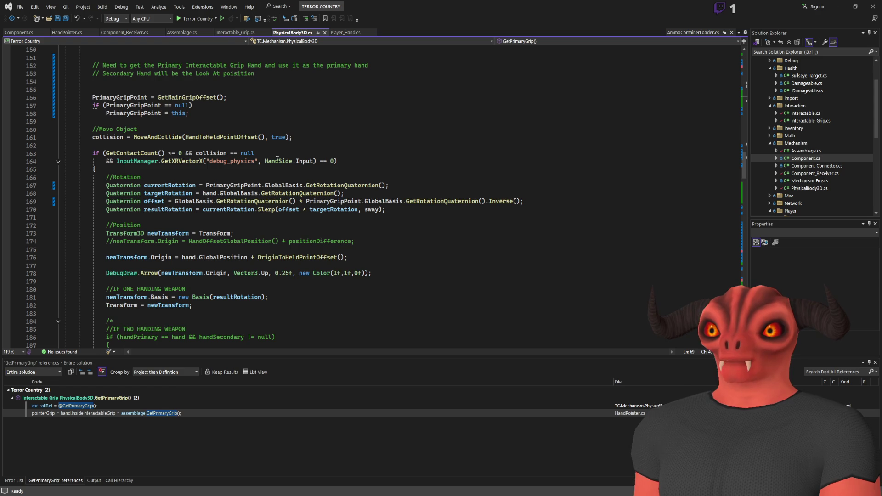
{"action": "scroll", "coordinate": [256, 158], "scroll_direction": "up", "scroll_amount": 4}
{"action": "left_click", "coordinate": [109, 232]}
{"action": "double_click", "coordinate": [230, 234]}
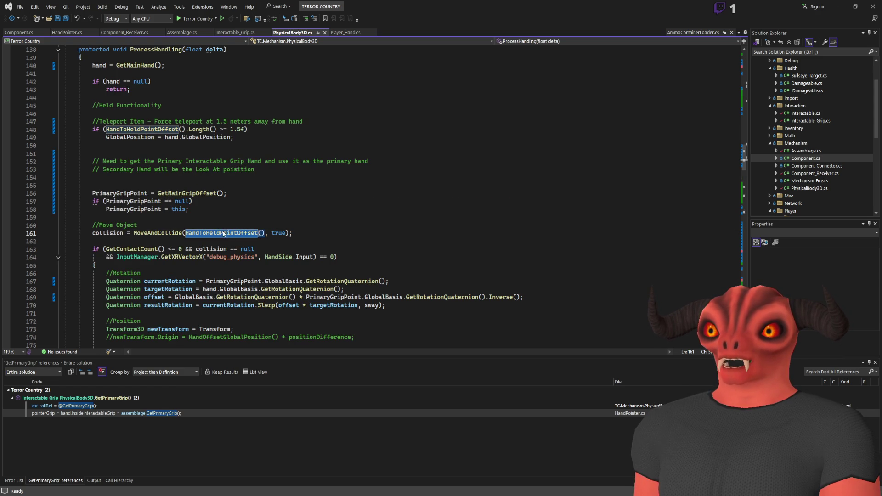
{"action": "left_click", "coordinate": [178, 130]}
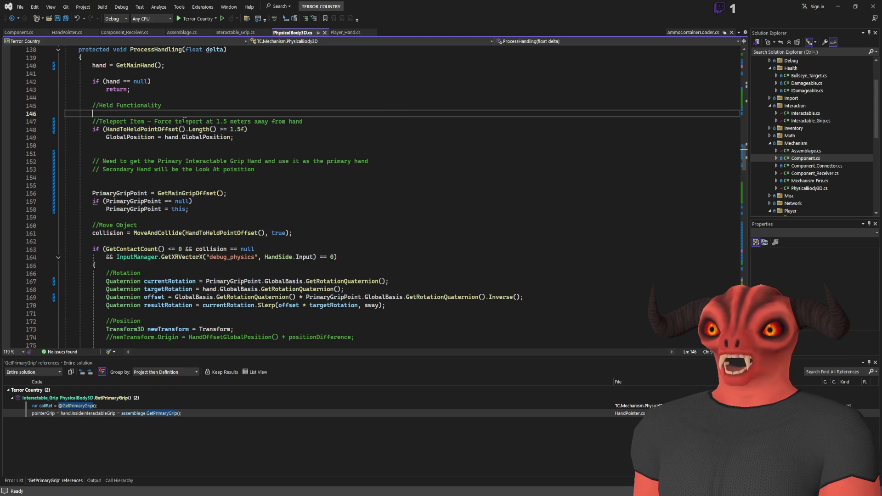
{"action": "scroll", "coordinate": [177, 132], "scroll_direction": "up", "scroll_amount": 1}
{"action": "left_click", "coordinate": [148, 145]}
- Go to the HandToHeldPointOffset definition and list all 13 references to 'hand' on line 237
{"action": "left_click", "coordinate": [133, 154]}
{"action": "key", "text": "F12"}
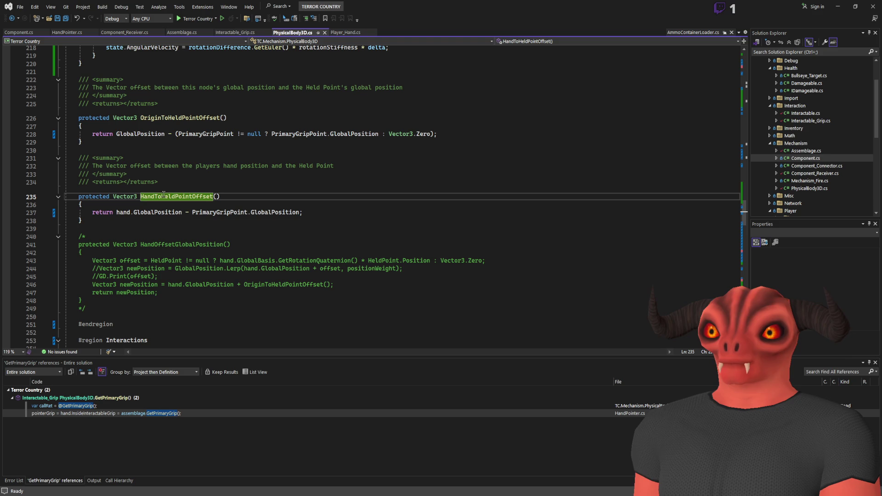
{"action": "left_click", "coordinate": [118, 212]}
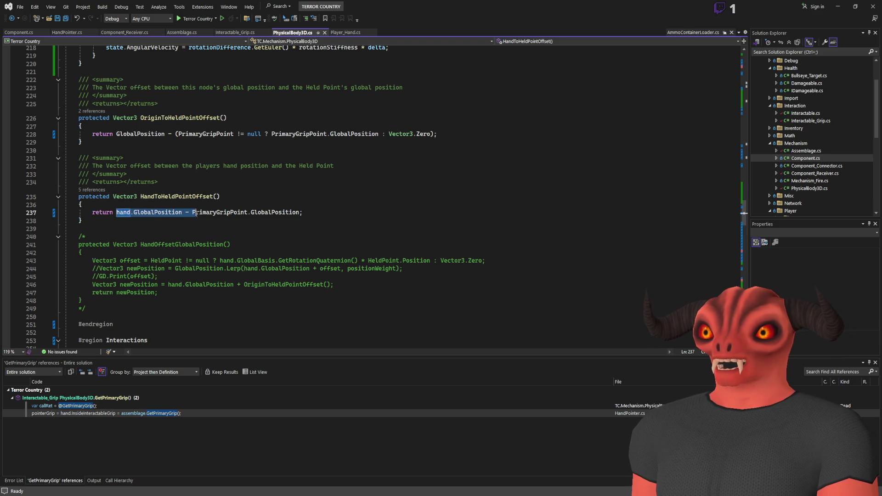
{"action": "left_click", "coordinate": [125, 205]}
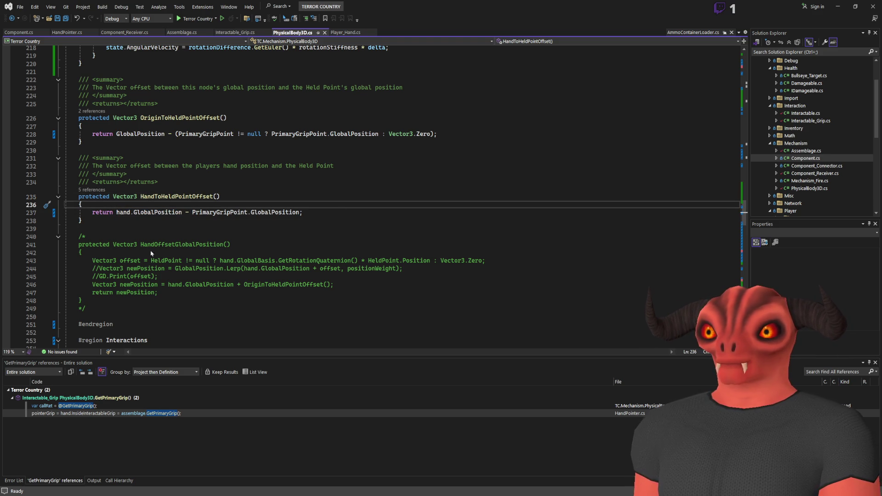
{"action": "key", "text": "shift+F12"}
{"action": "key", "text": "ctrl+minus"}
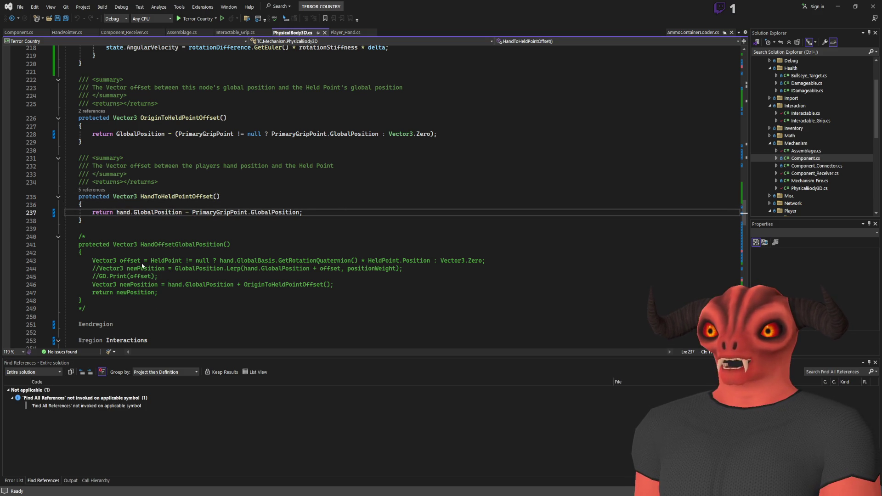
{"action": "key", "text": "shift+F12"}
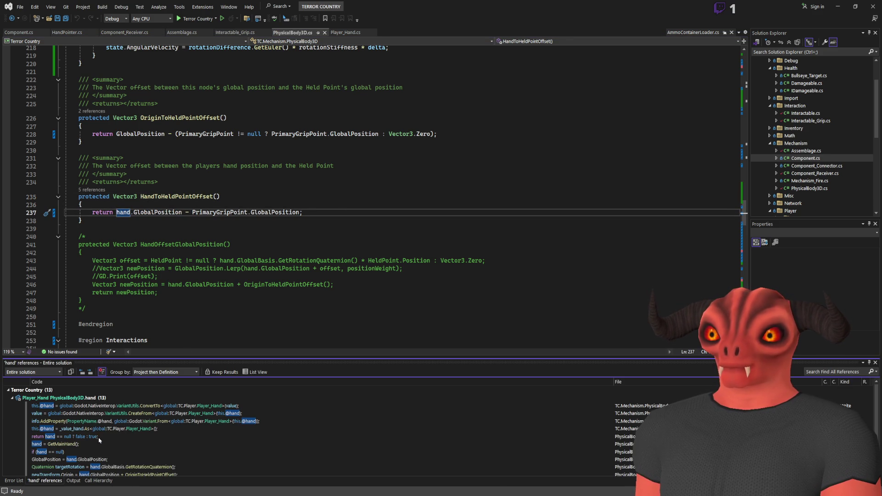
{"action": "scroll", "coordinate": [79, 454], "scroll_direction": "down", "scroll_amount": 1}
{"action": "left_click", "coordinate": [72, 419]}
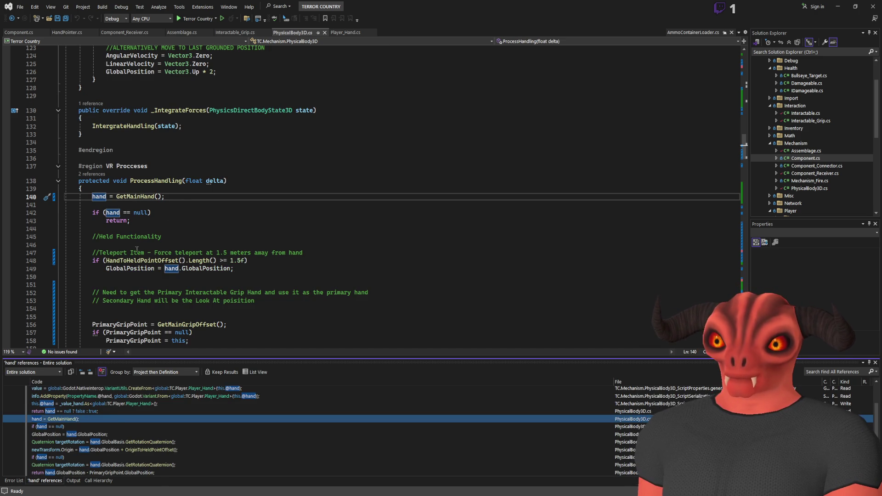
{"action": "left_click", "coordinate": [134, 196]}
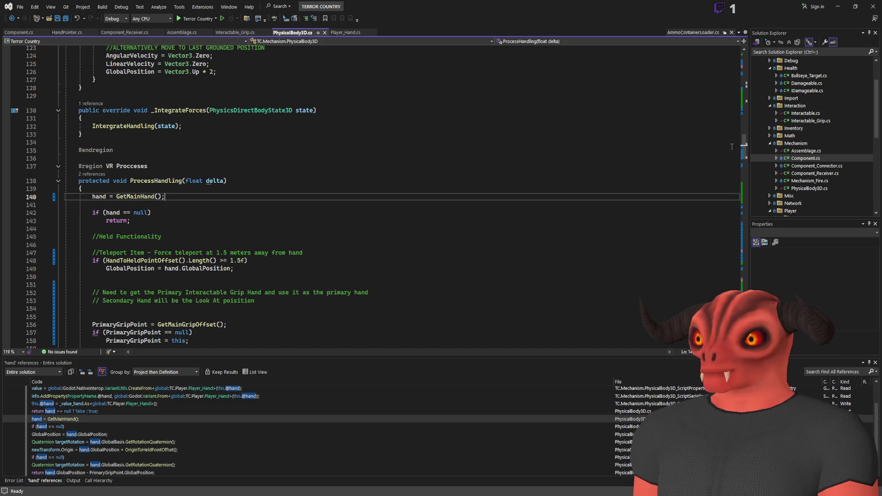
{"action": "scroll", "coordinate": [738, 187], "scroll_direction": "down", "scroll_amount": 18}
{"action": "left_click_drag", "start_coordinate": [738, 188], "coordinate": [734, 241]}
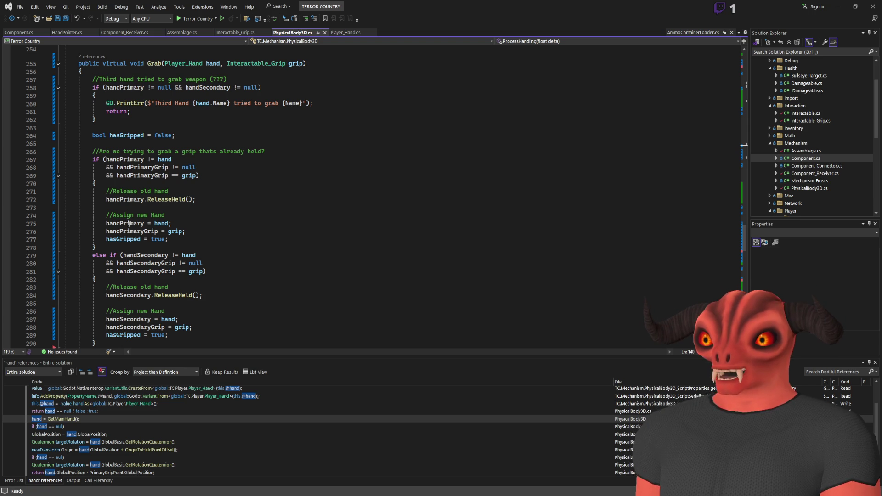
{"action": "double_click", "coordinate": [58, 419]}
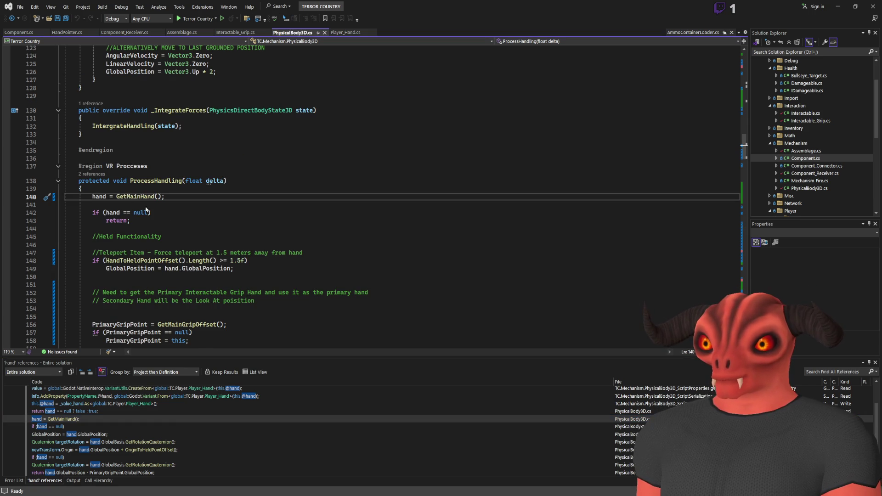
{"action": "key", "text": "alt+F12"}
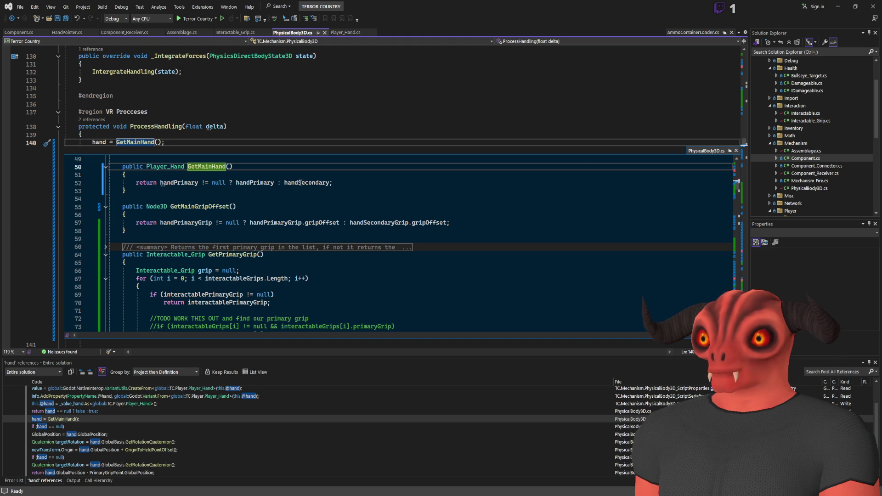
{"action": "left_click", "coordinate": [99, 142], "text": "ctrl"}
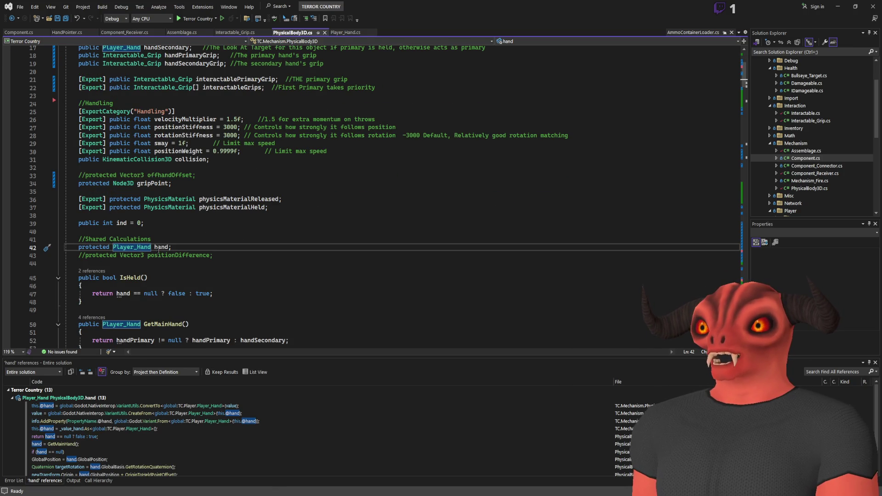
{"action": "scroll", "coordinate": [208, 244], "scroll_direction": "up", "scroll_amount": 5}
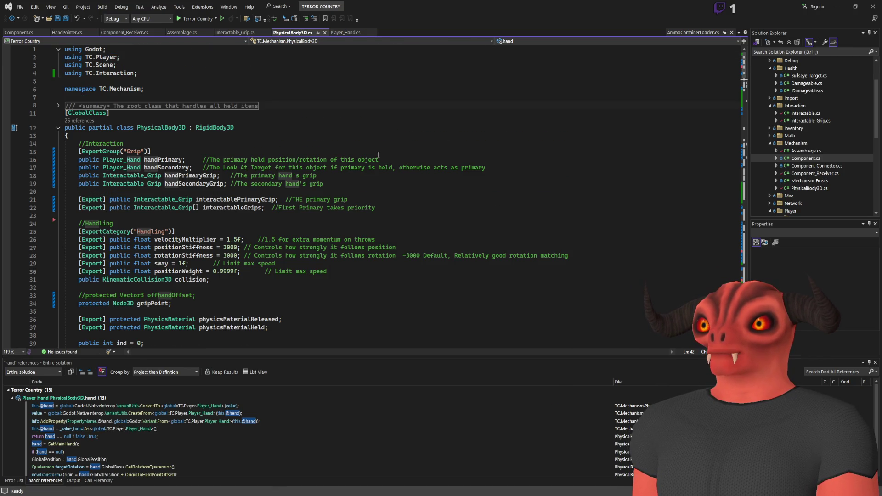
{"action": "scroll", "coordinate": [183, 188], "scroll_direction": "down", "scroll_amount": 5}
{"action": "left_click", "coordinate": [156, 248]}
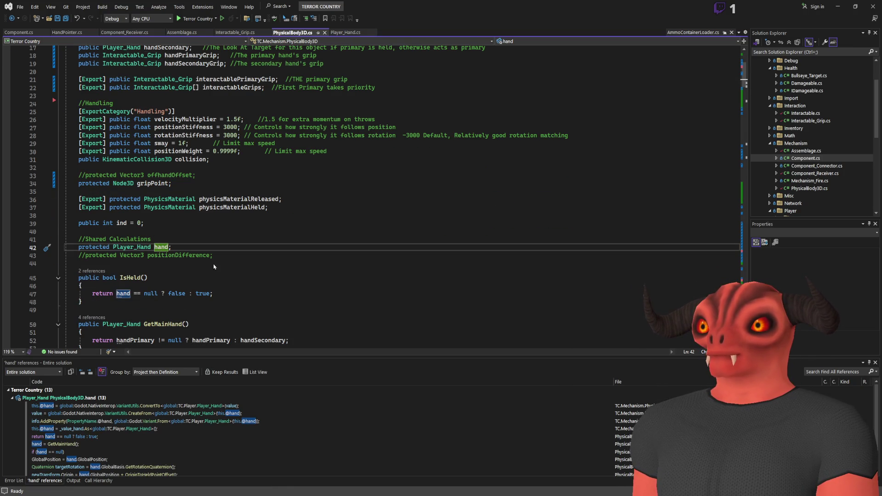
{"action": "scroll", "coordinate": [615, 423], "scroll_direction": "down", "scroll_amount": 1}
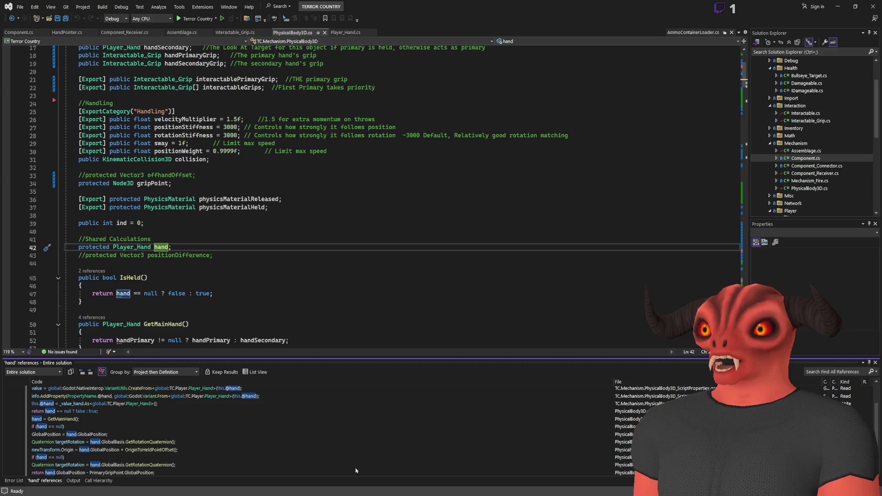
{"action": "left_click", "coordinate": [624, 413]}
{"action": "left_click", "coordinate": [134, 450]}
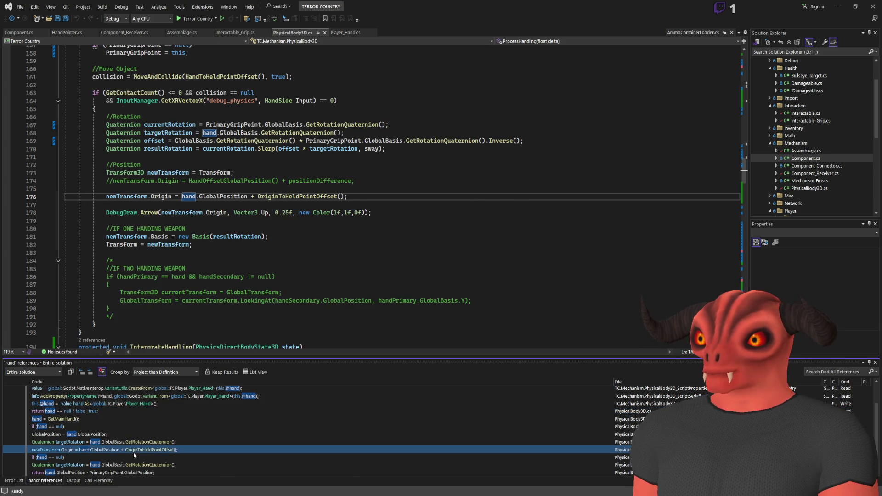
{"action": "left_click", "coordinate": [136, 443]}
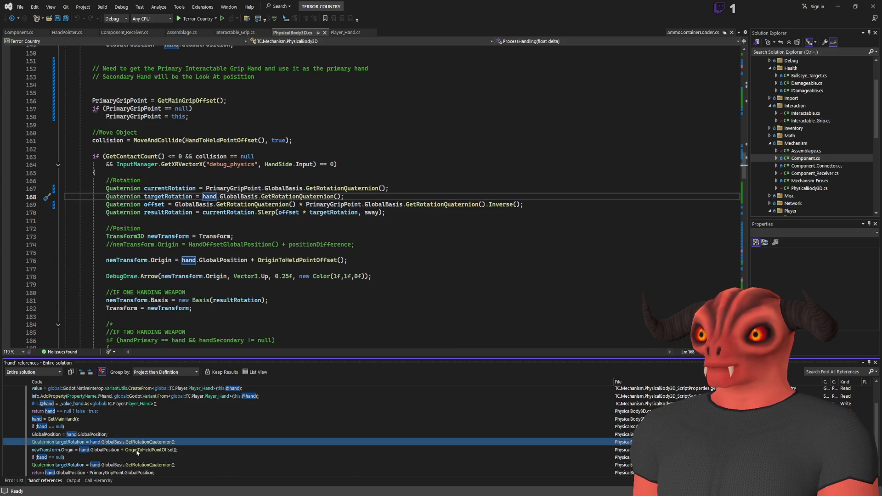
{"action": "scroll", "coordinate": [160, 173], "scroll_direction": "up", "scroll_amount": 5}
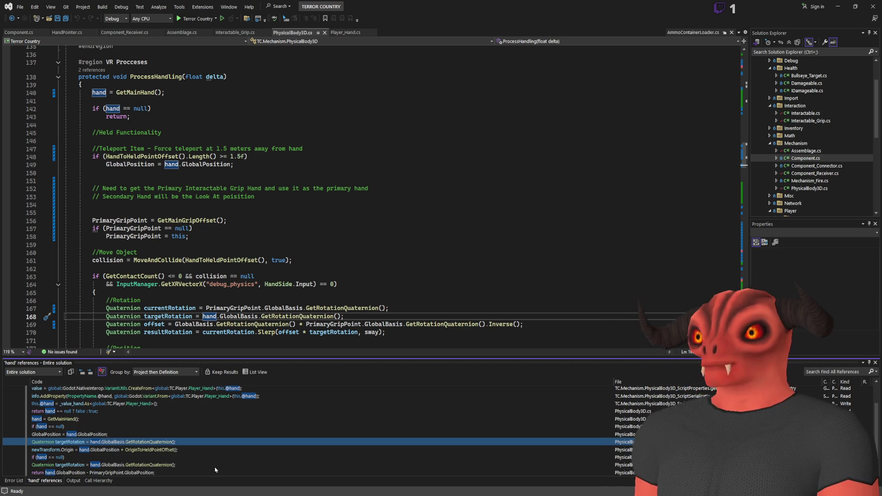
{"action": "left_click", "coordinate": [103, 473]}
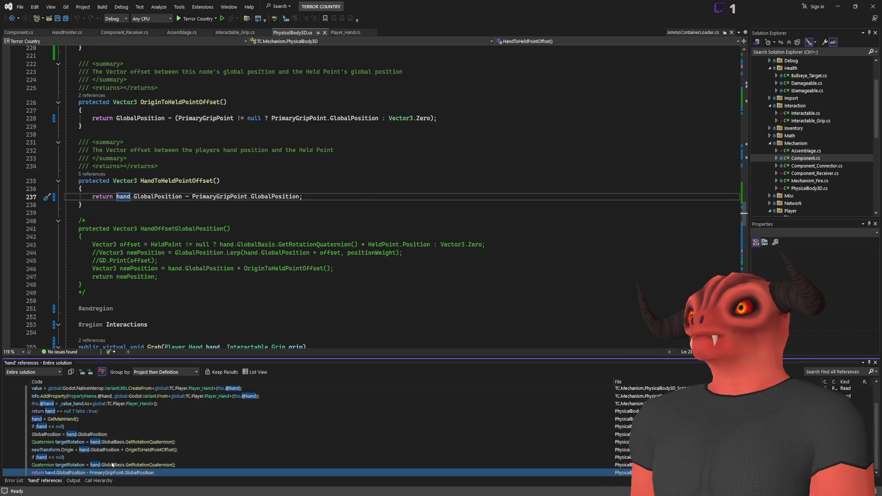
{"action": "left_click", "coordinate": [112, 464]}
{"action": "left_click", "coordinate": [85, 457]}
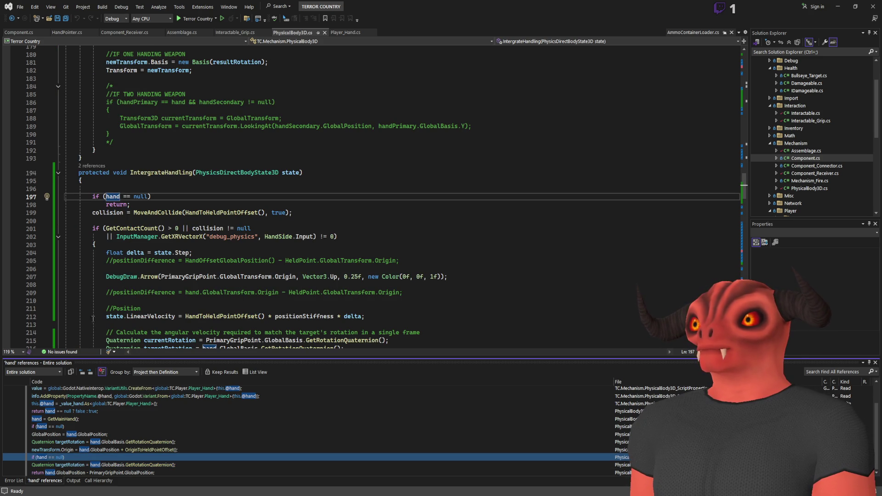
{"action": "left_click", "coordinate": [111, 450]}
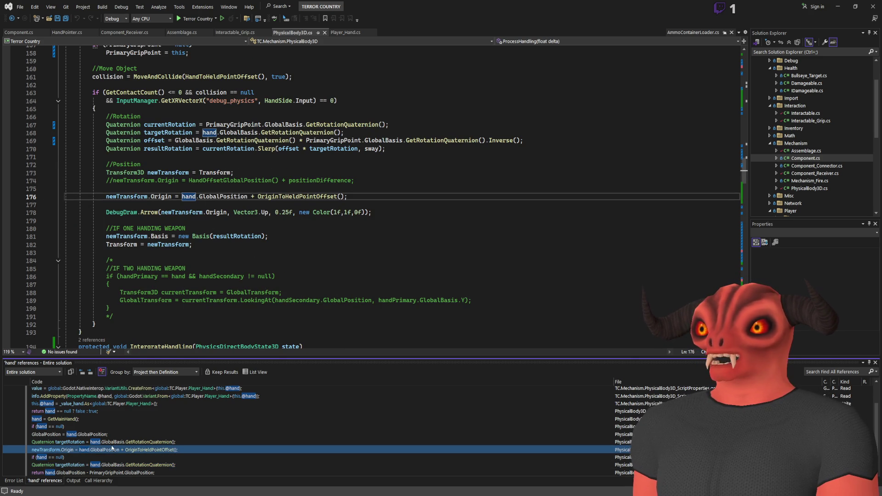
{"action": "left_click", "coordinate": [112, 441]}
{"action": "left_click", "coordinate": [113, 434]}
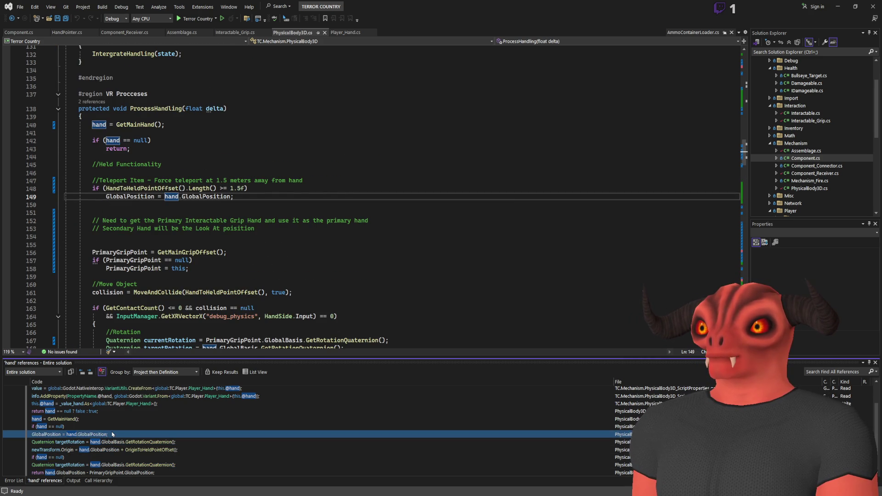
{"action": "scroll", "coordinate": [243, 220], "scroll_direction": "down", "scroll_amount": 20}
{"action": "scroll", "coordinate": [244, 220], "scroll_direction": "down", "scroll_amount": 17}
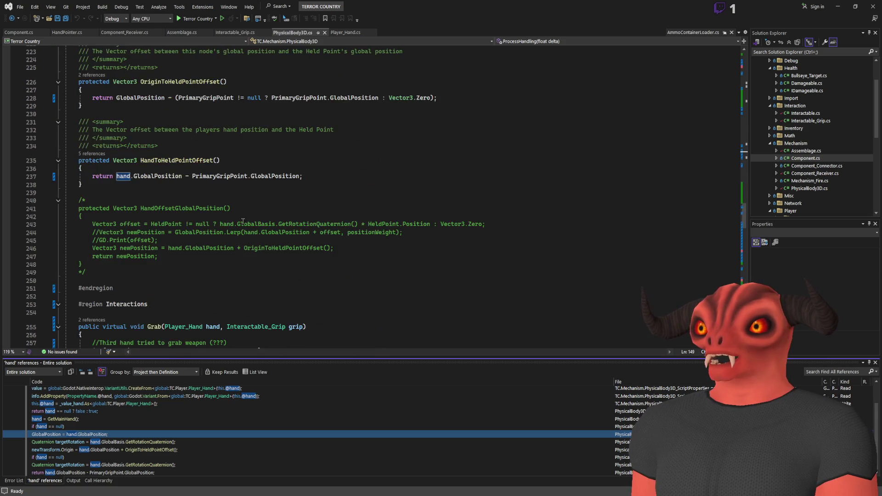
{"action": "scroll", "coordinate": [243, 221], "scroll_direction": "down", "scroll_amount": 20}
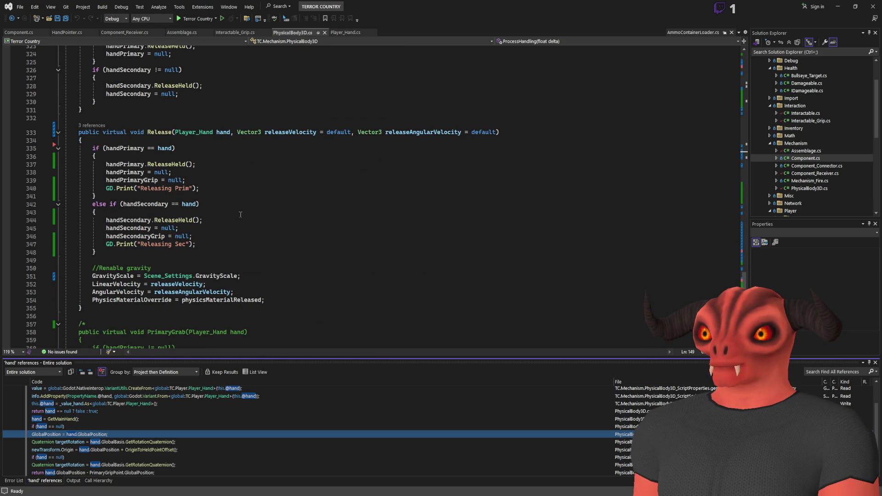
{"action": "left_click_drag", "start_coordinate": [139, 188], "coordinate": [260, 191]}
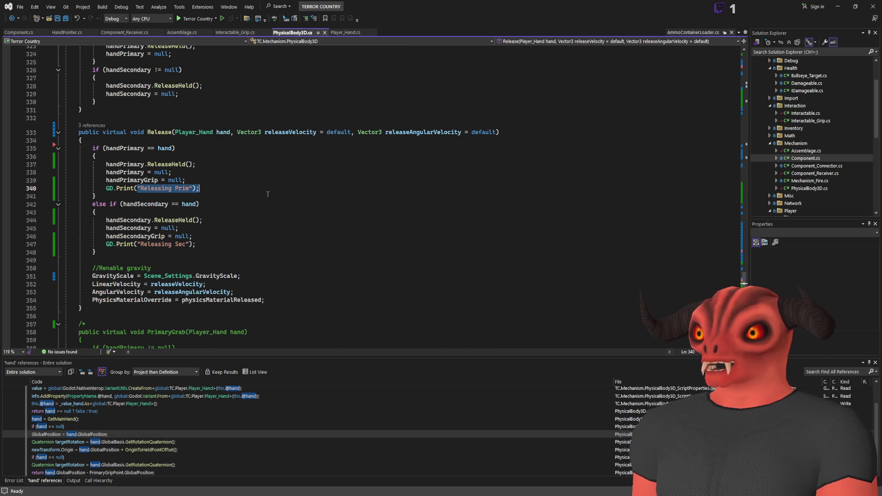
{"action": "key", "text": "alt+Tab"}
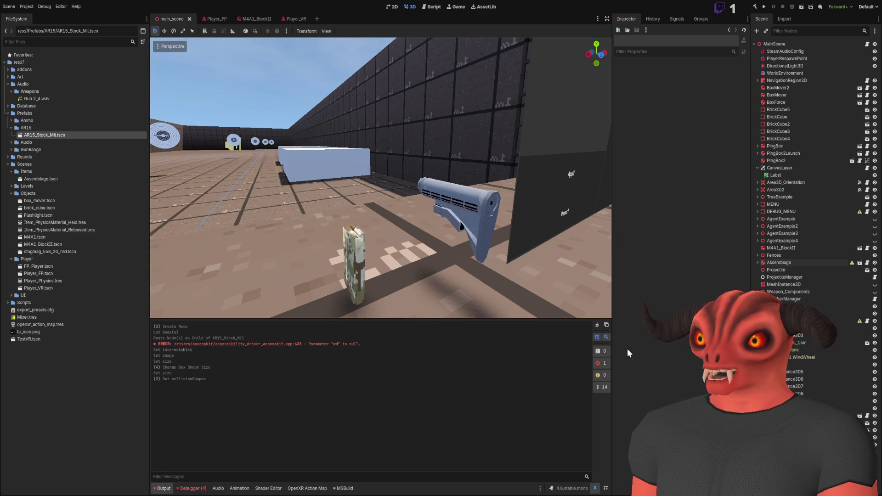
- Clear the Output log and run the project from main_scene
{"action": "key", "text": "ctrl+shift+k"}
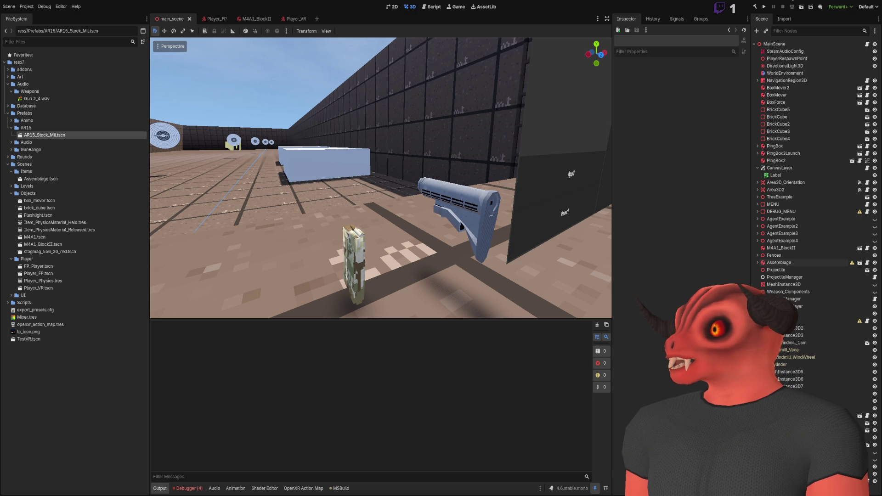
{"action": "left_click", "coordinate": [764, 6]}
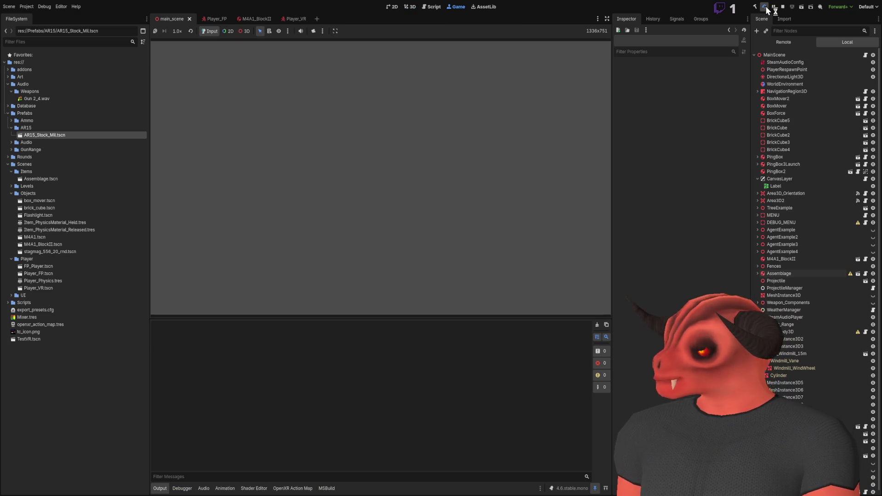
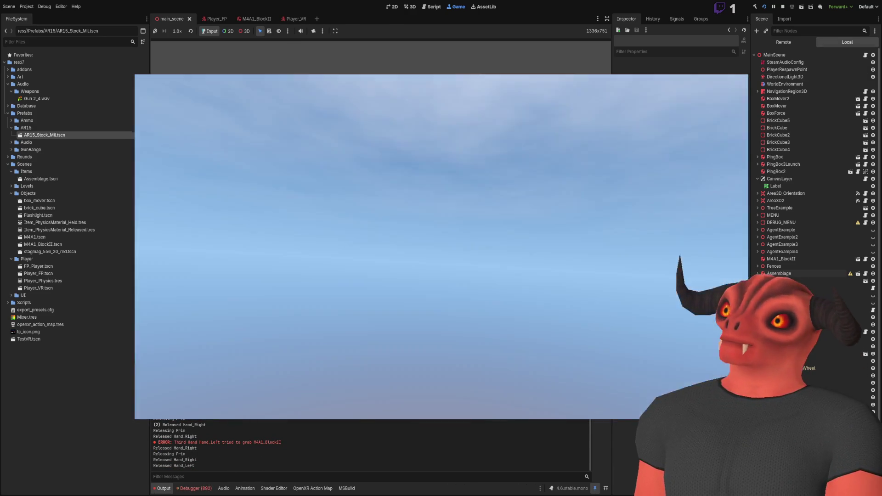
- Stop the Godot test run and return to PhysicalBody3D.cs in Visual Studio
{"action": "key", "text": "F8"}
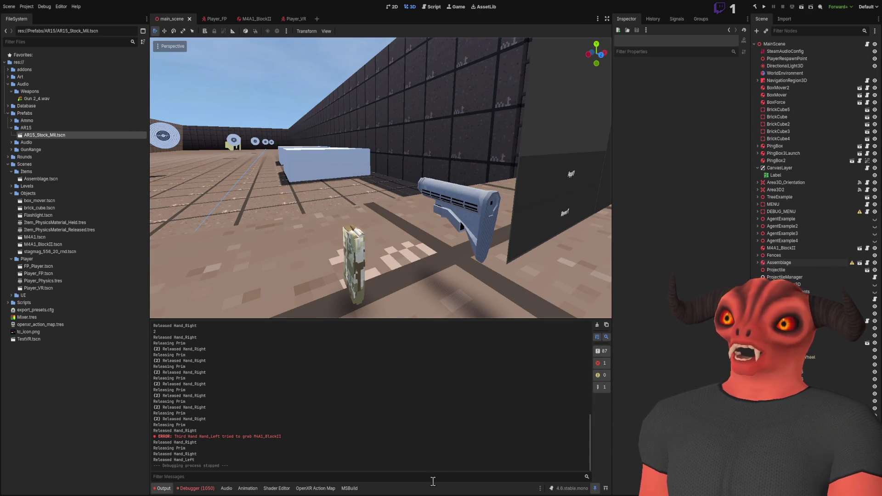
{"action": "key", "text": "alt+Tab"}
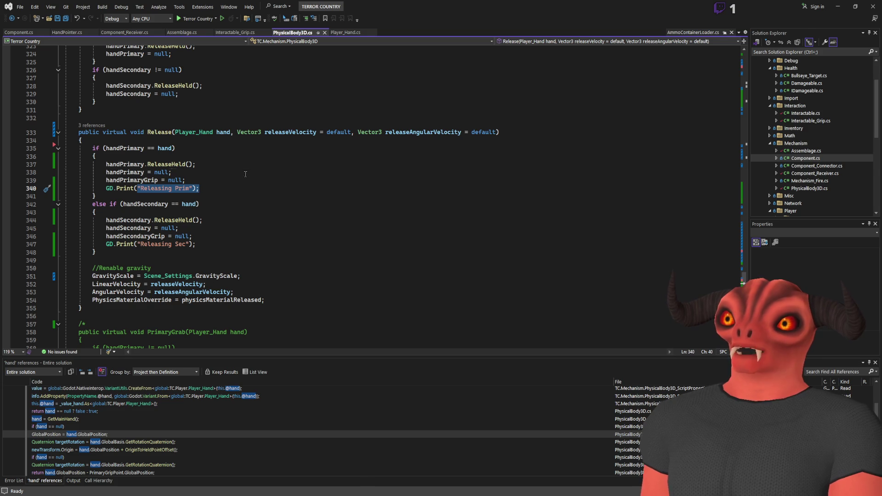
- Review the primary hand release lines in PhysicalBody3D.cs
{"action": "left_click", "coordinate": [245, 174]}
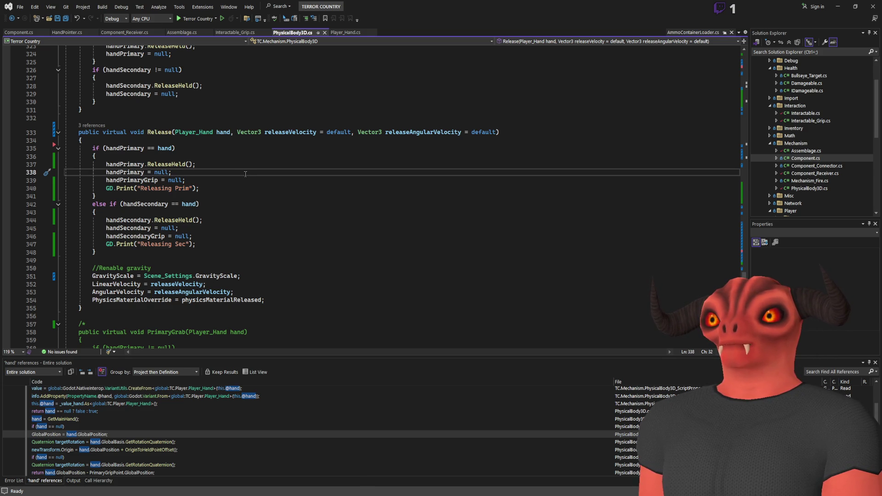
{"action": "scroll", "coordinate": [249, 167], "scroll_direction": "up", "scroll_amount": 5}
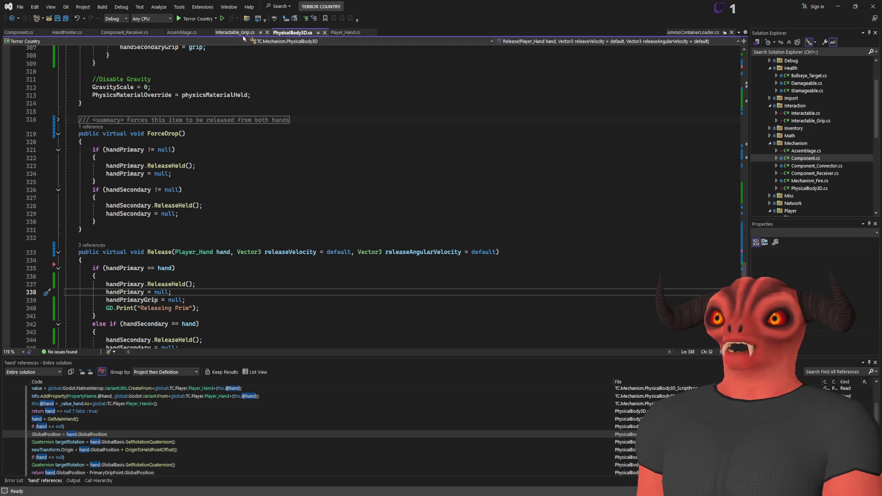
{"action": "scroll", "coordinate": [169, 171], "scroll_direction": "down", "scroll_amount": 8}
{"action": "scroll", "coordinate": [155, 93], "scroll_direction": "down", "scroll_amount": 8}
{"action": "scroll", "coordinate": [209, 197], "scroll_direction": "up", "scroll_amount": 20}
{"action": "scroll", "coordinate": [210, 197], "scroll_direction": "up", "scroll_amount": 6}
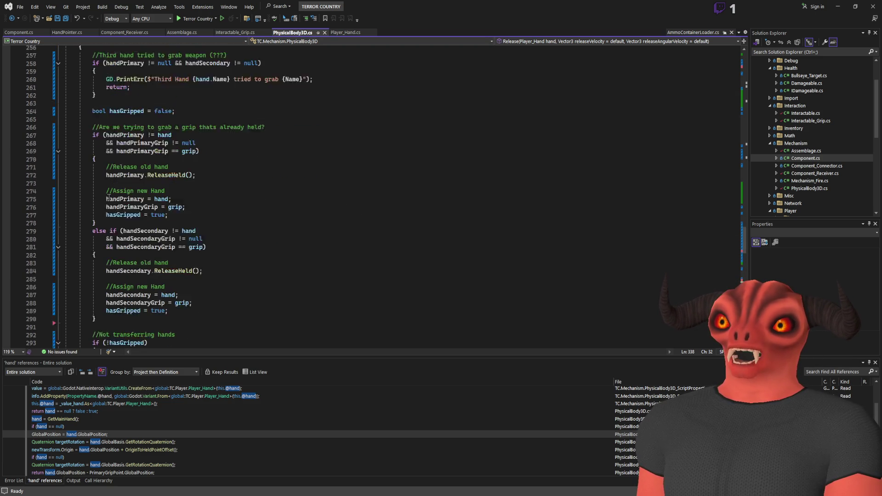
- List all references to Grab and open its call site in Player_Hand.cs
{"action": "left_click", "coordinate": [151, 63]}
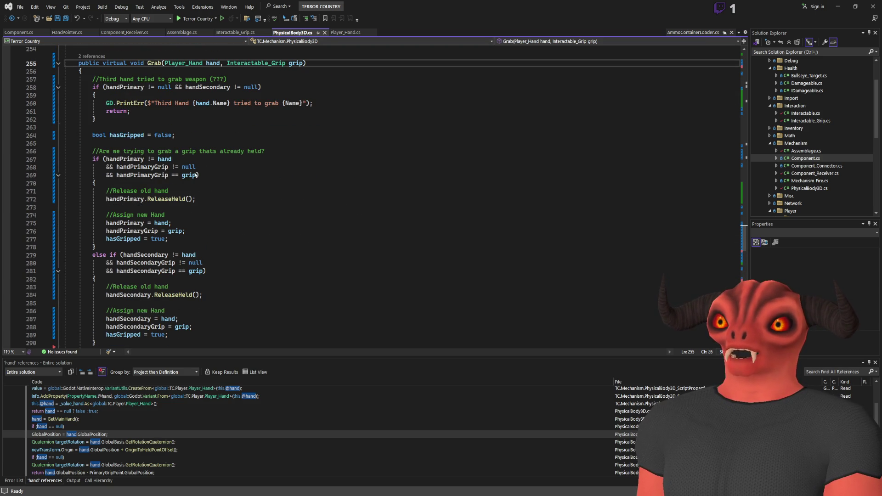
{"action": "key", "text": "shift+F12"}
{"action": "double_click", "coordinate": [112, 413]}
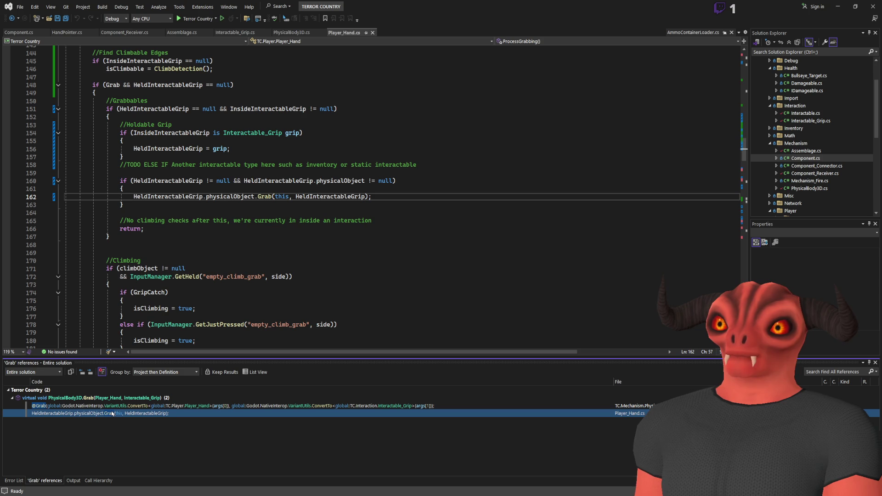
{"action": "scroll", "coordinate": [229, 141], "scroll_direction": "up", "scroll_amount": 4}
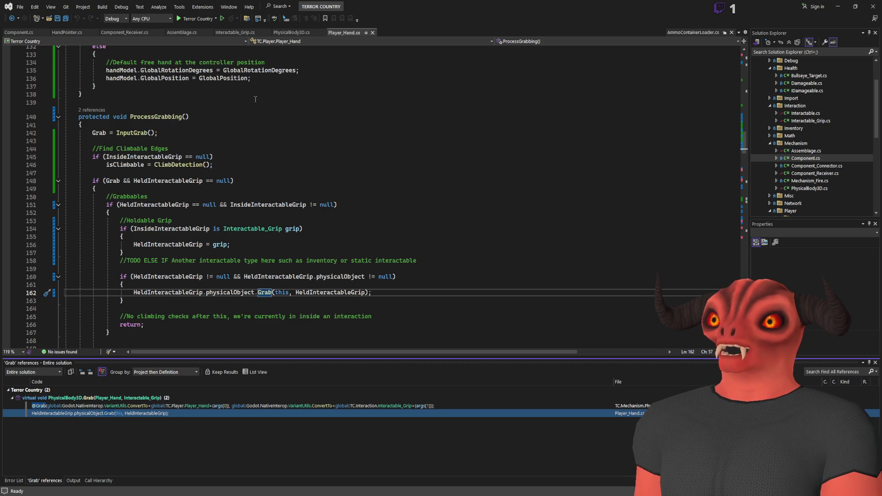
{"action": "key", "text": "alt+Tab"}
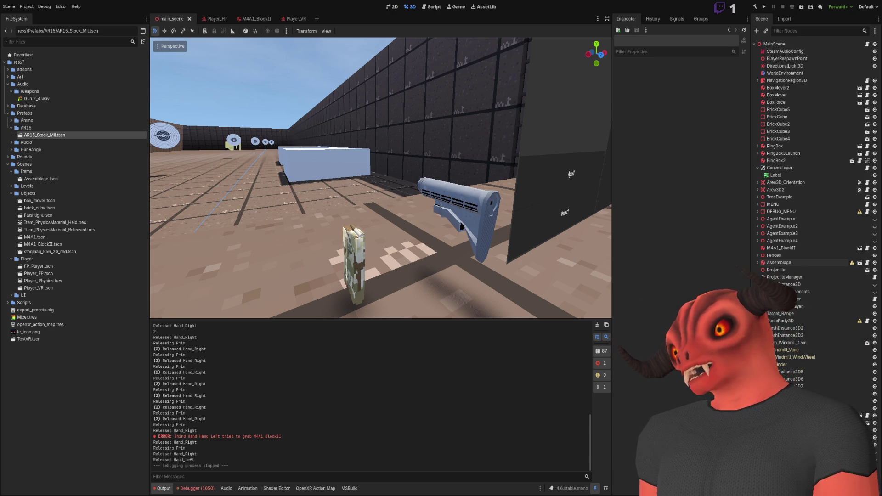
{"action": "key", "text": "alt+Tab"}
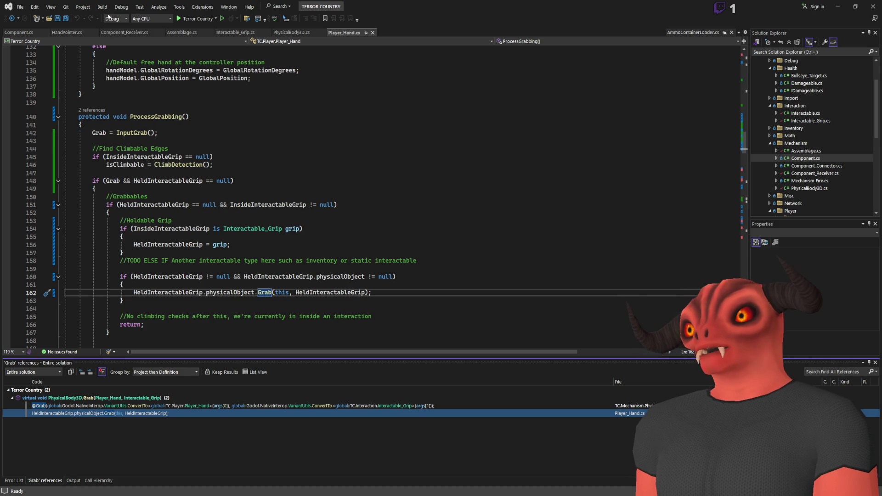
- In Component_Receiver.cs, list all references to HeldInteractableGrip on line 49
{"action": "left_click", "coordinate": [125, 32]}
{"action": "scroll", "coordinate": [247, 214], "scroll_direction": "down", "scroll_amount": 15}
{"action": "scroll", "coordinate": [246, 213], "scroll_direction": "up", "scroll_amount": 8}
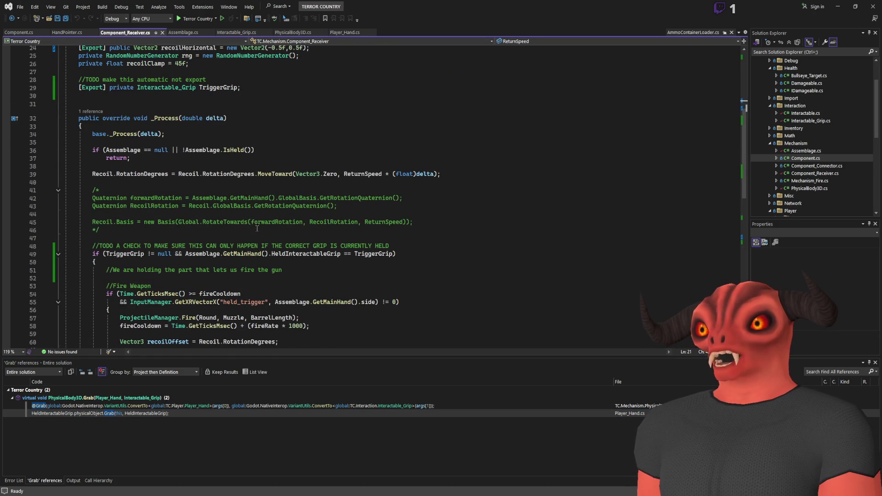
{"action": "scroll", "coordinate": [142, 157], "scroll_direction": "down", "scroll_amount": 3}
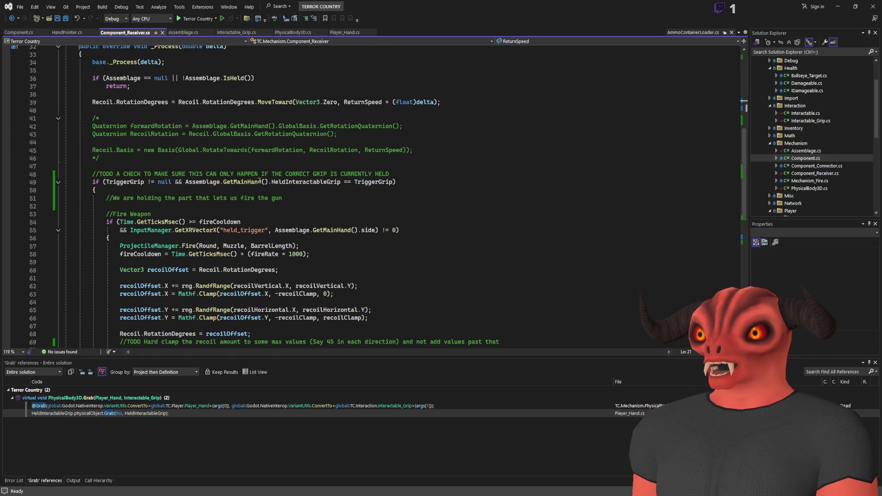
{"action": "left_click", "coordinate": [304, 182]}
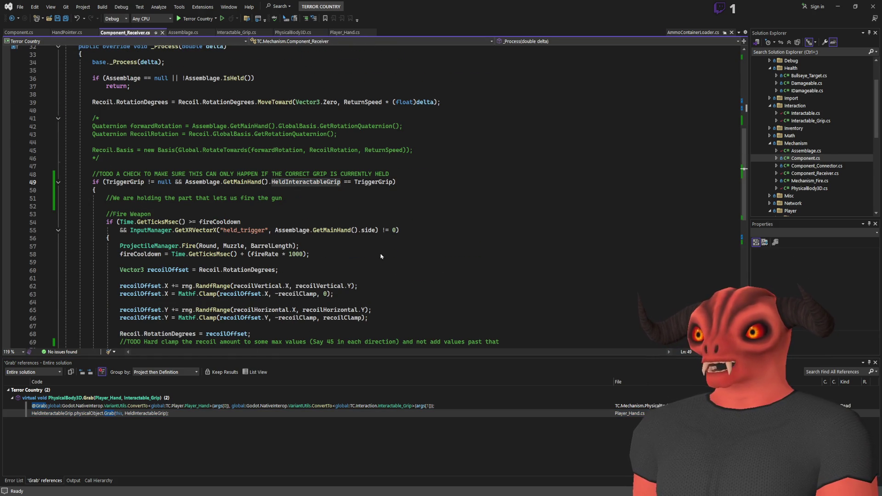
{"action": "key", "text": "shift+F12"}
- Inspect the ReleaseHeld, HandPointer, line 209 Release and line 162 Grab usages
{"action": "scroll", "coordinate": [145, 439], "scroll_direction": "down", "scroll_amount": 5}
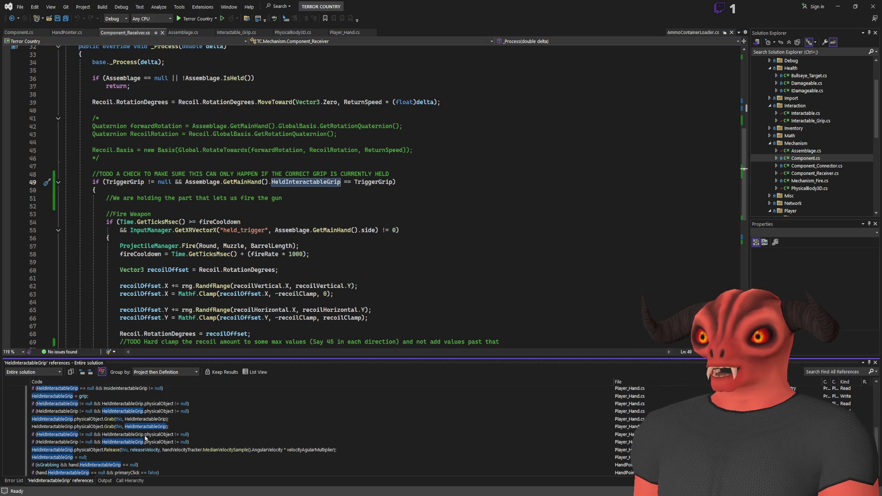
{"action": "double_click", "coordinate": [90, 457]}
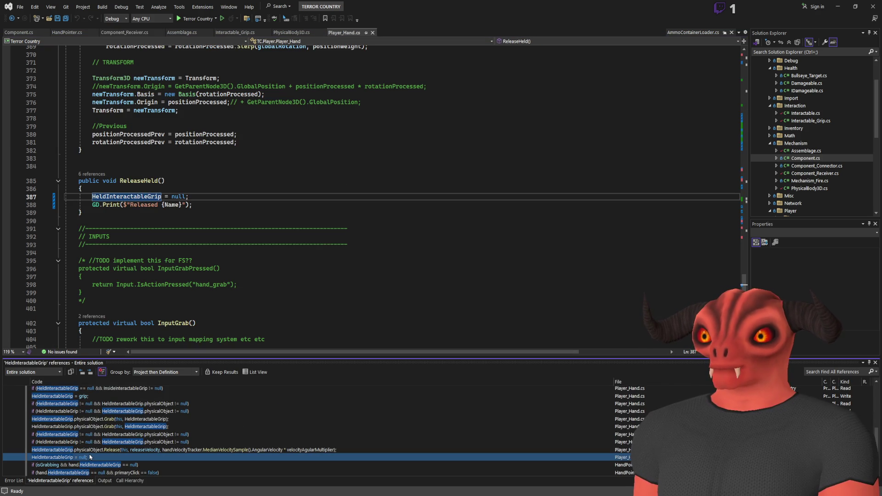
{"action": "double_click", "coordinate": [120, 465]}
{"action": "double_click", "coordinate": [120, 450]}
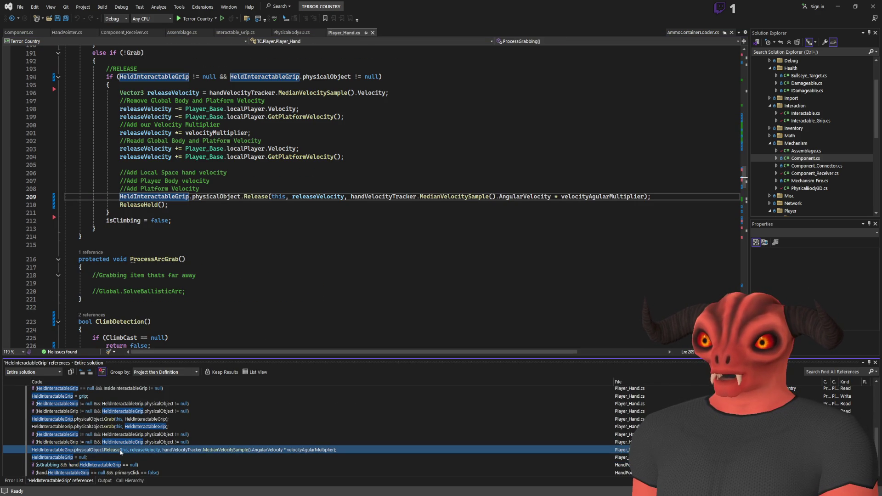
{"action": "double_click", "coordinate": [121, 419]}
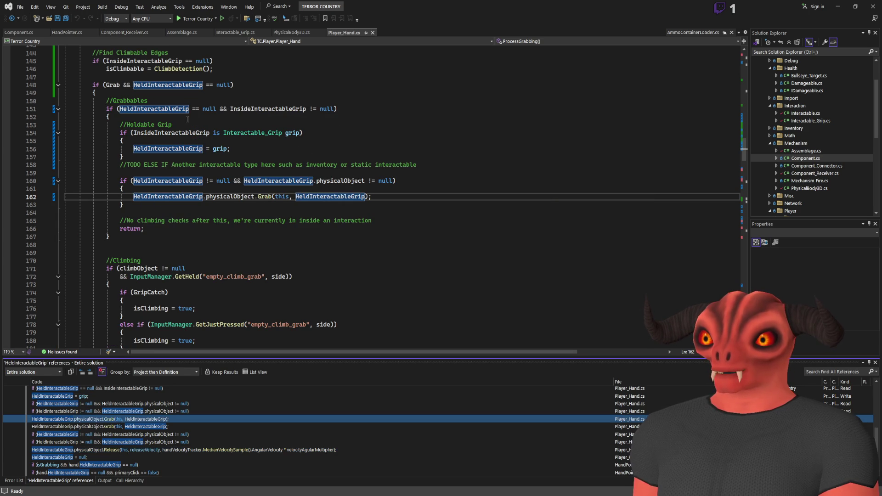
{"action": "scroll", "coordinate": [164, 122], "scroll_direction": "up", "scroll_amount": 4}
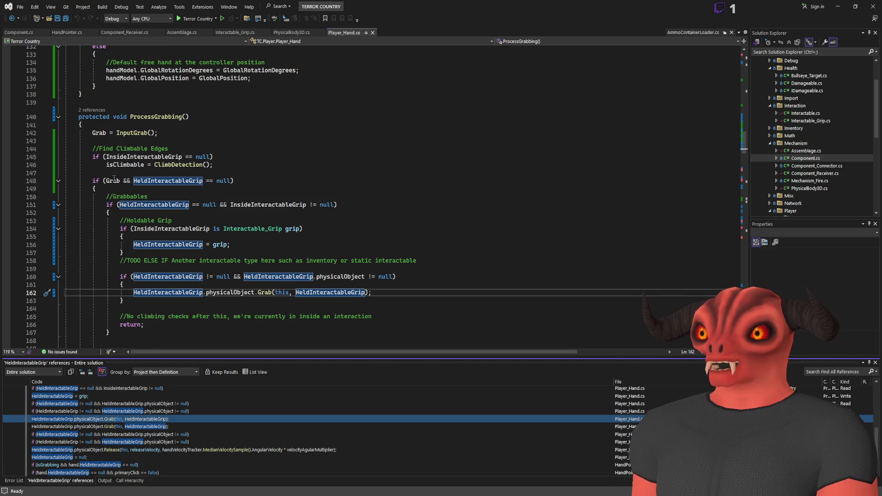
- Highlight the held-grip assignment and the line 162 Grab call in ProcessGrabbing
{"action": "left_click", "coordinate": [113, 180]}
{"action": "scroll", "coordinate": [174, 201], "scroll_direction": "down", "scroll_amount": 3}
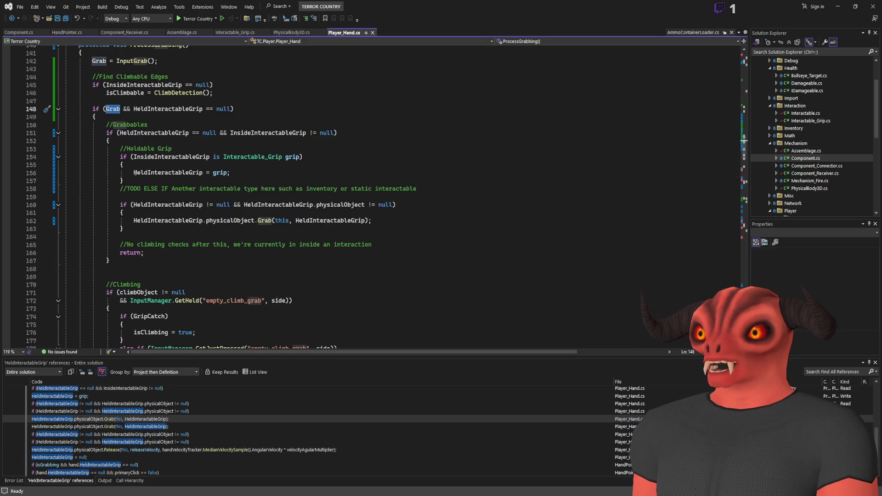
{"action": "left_click_drag", "start_coordinate": [134, 172], "coordinate": [230, 172]}
{"action": "left_click_drag", "start_coordinate": [133, 221], "coordinate": [431, 224]}
{"action": "key", "text": "alt+Tab"}
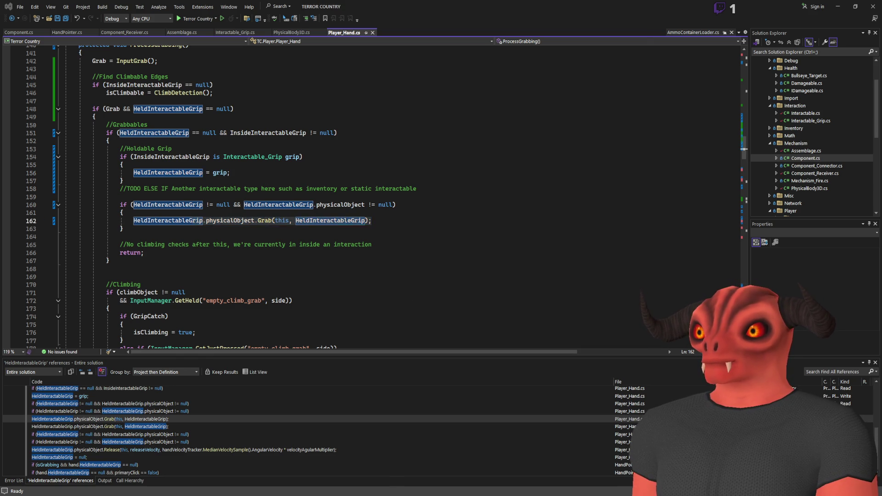
{"action": "key", "text": "F8"}
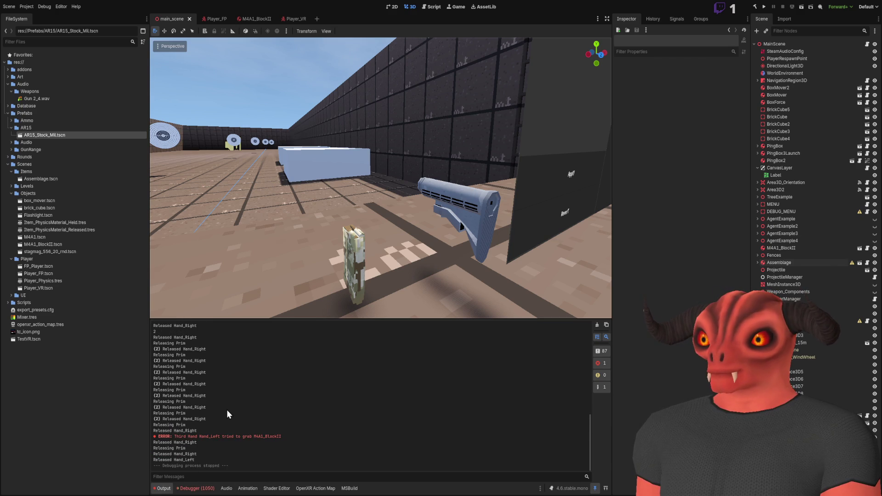
{"action": "key", "text": "alt+Tab"}
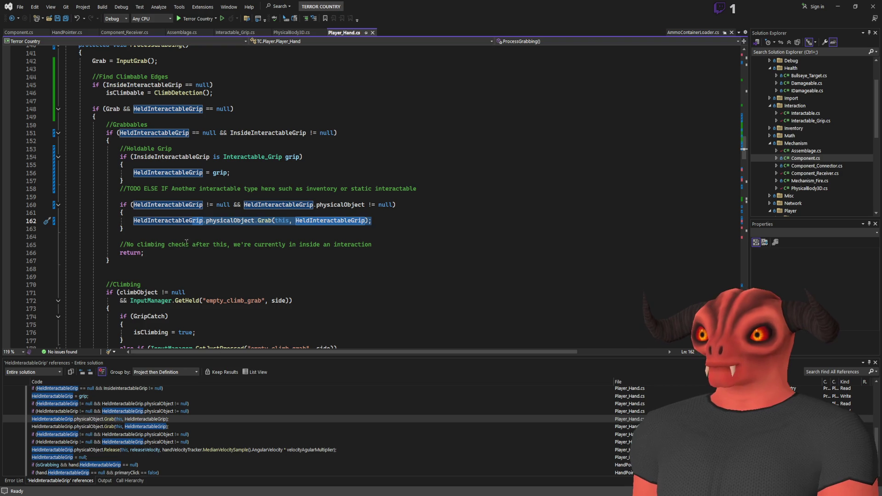
{"action": "scroll", "coordinate": [166, 183], "scroll_direction": "up", "scroll_amount": 1}
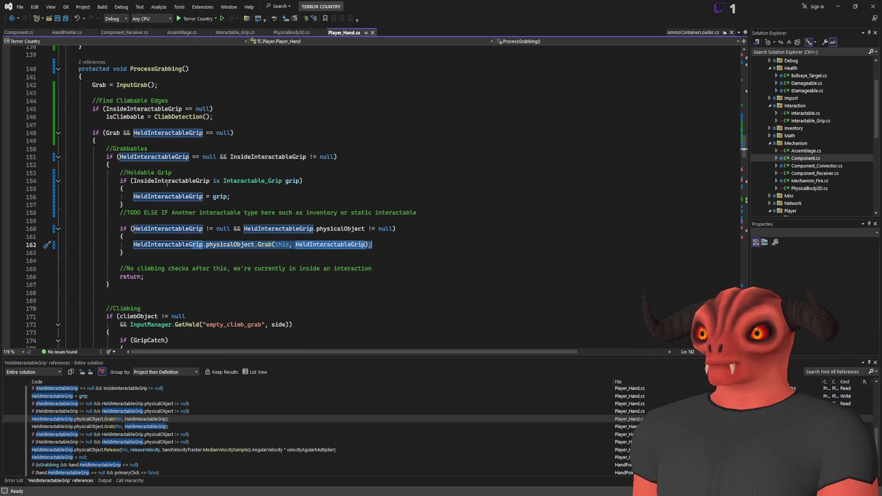
{"action": "left_click", "coordinate": [115, 132]}
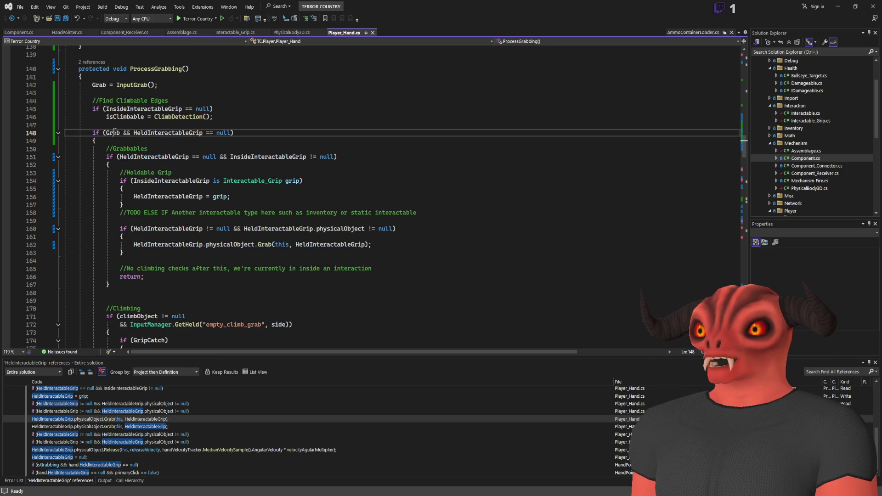
{"action": "left_click", "coordinate": [153, 110]}
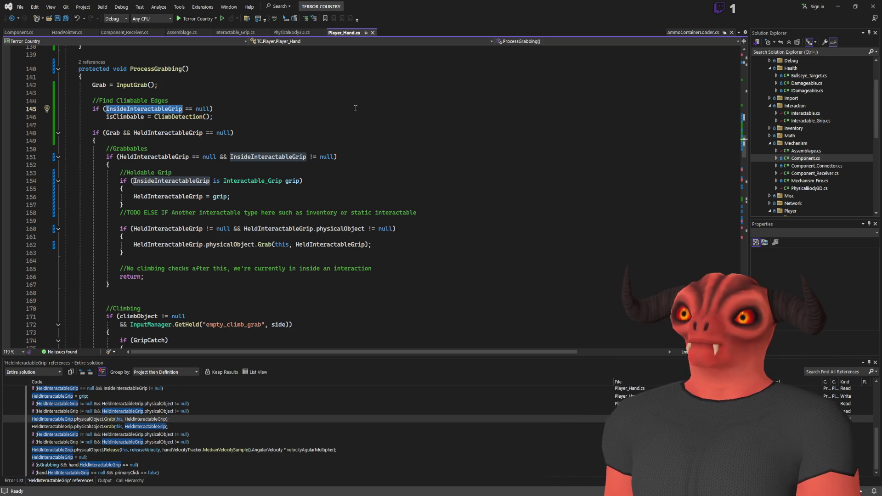
{"action": "key", "text": "Down"}
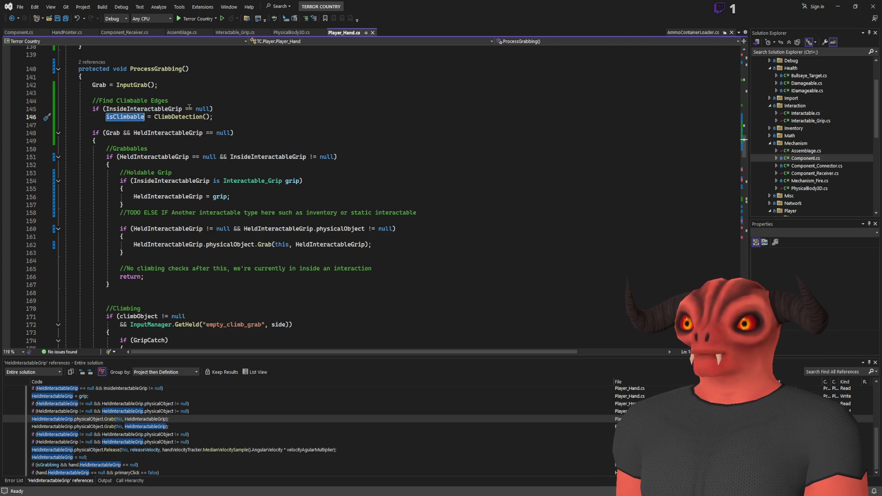
{"action": "key", "text": "End"}
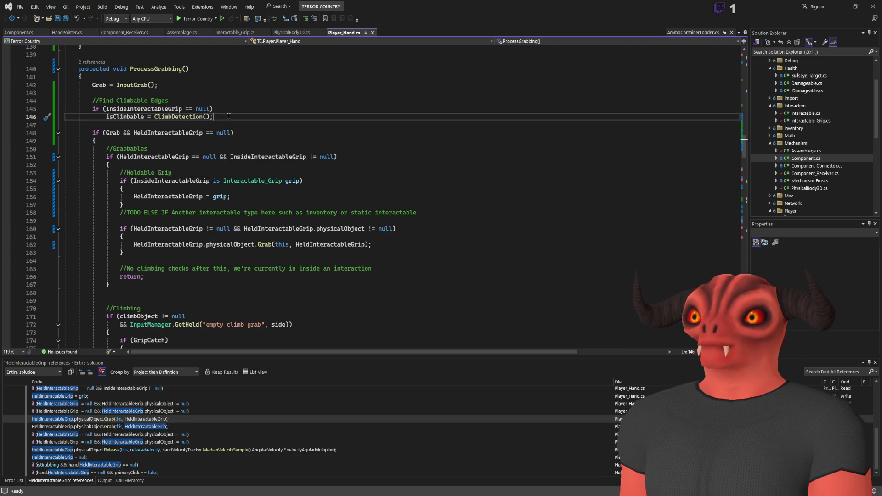
{"action": "key", "text": "Return"}
{"action": "type", "text": "else"}
{"action": "key", "text": "Return"}
{"action": "type", "text": "isClimbable = false;"}
{"action": "key", "text": "ctrl+s"}
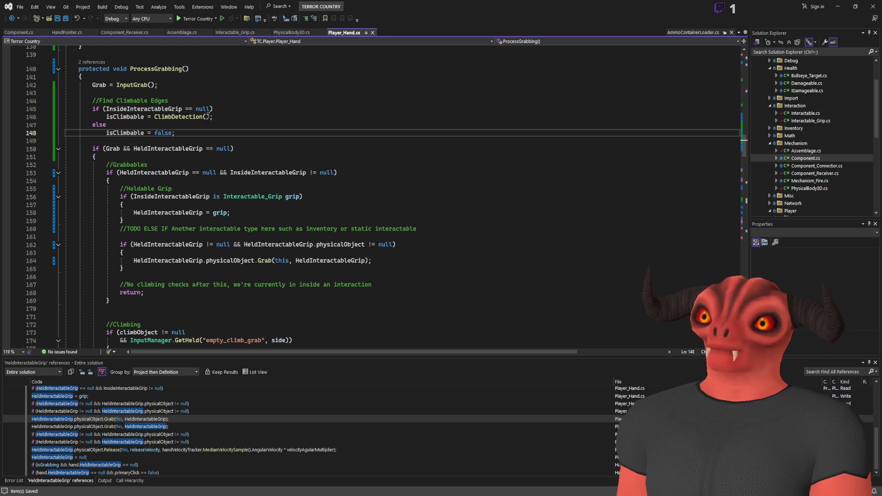
{"action": "double_click", "coordinate": [129, 132]}
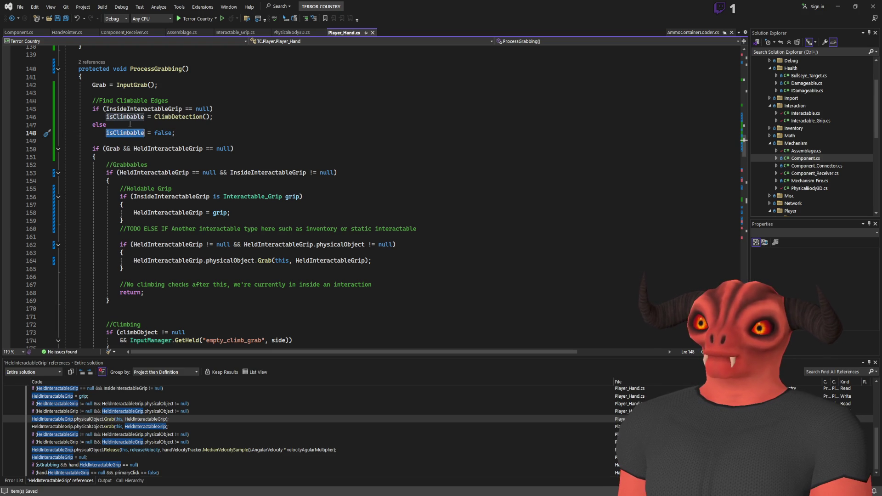
{"action": "left_click", "coordinate": [122, 133]}
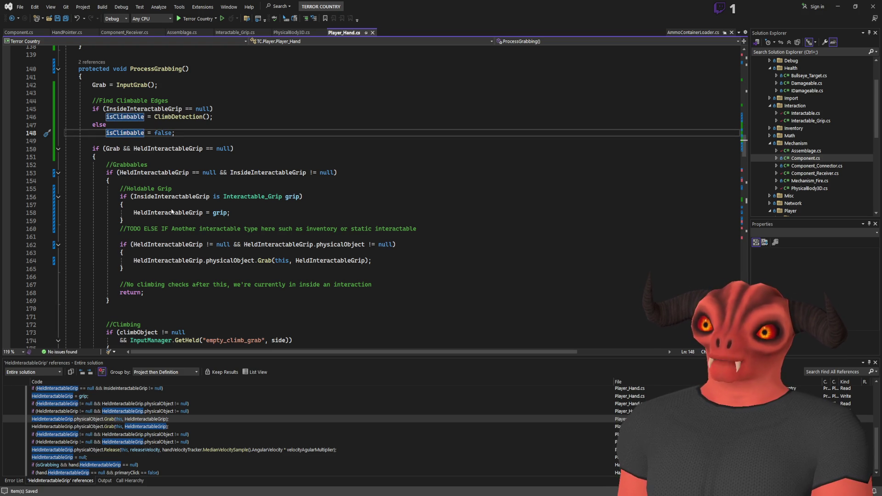
{"action": "scroll", "coordinate": [119, 125], "scroll_direction": "up", "scroll_amount": 15}
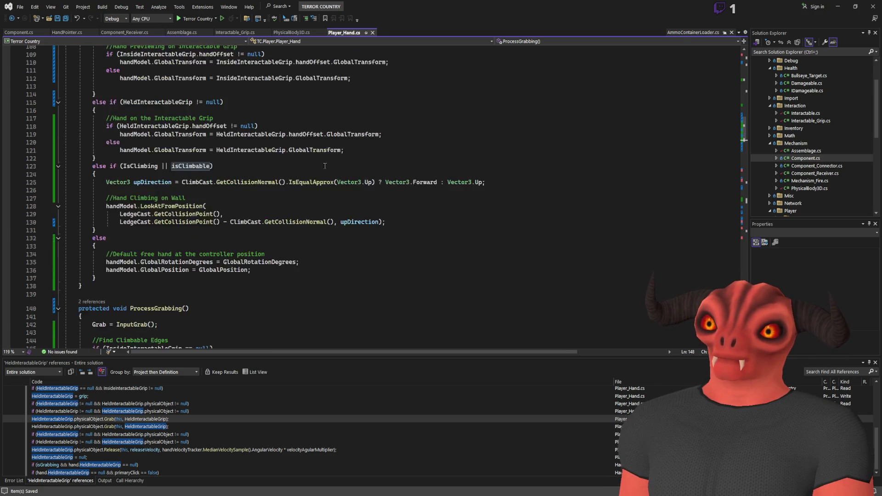
{"action": "scroll", "coordinate": [254, 170], "scroll_direction": "down", "scroll_amount": 7}
{"action": "scroll", "coordinate": [254, 171], "scroll_direction": "down", "scroll_amount": 1}
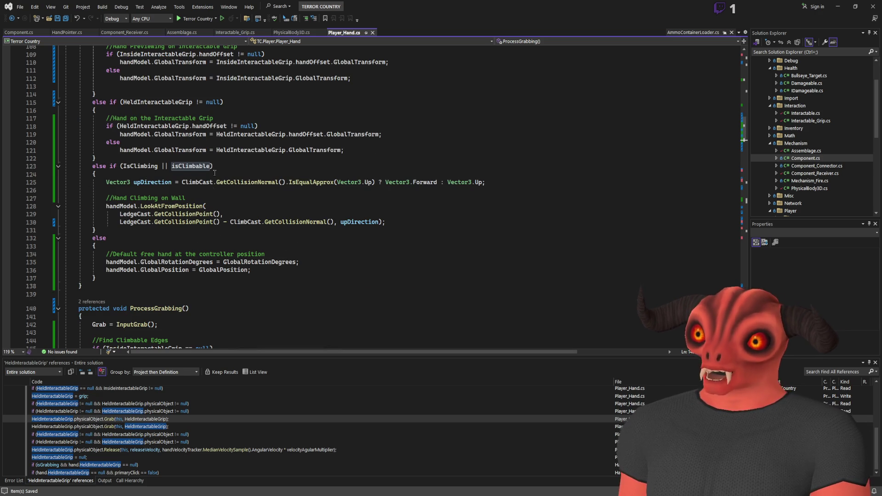
{"action": "scroll", "coordinate": [215, 167], "scroll_direction": "down", "scroll_amount": 11}
{"action": "double_click", "coordinate": [132, 108]}
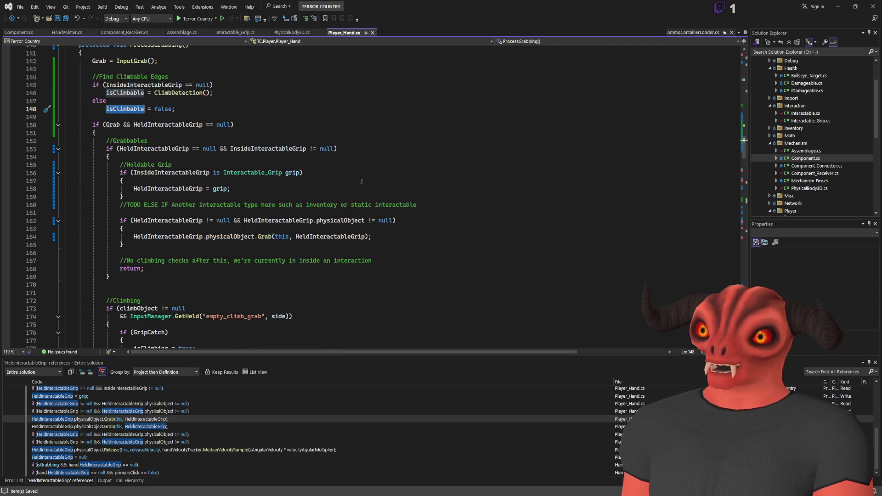
{"action": "left_click", "coordinate": [254, 132]}
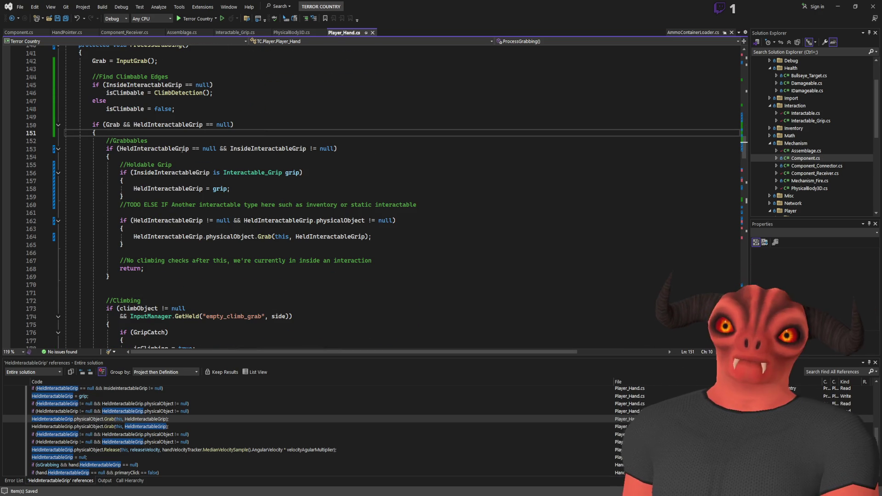
{"action": "double_click", "coordinate": [287, 148]}
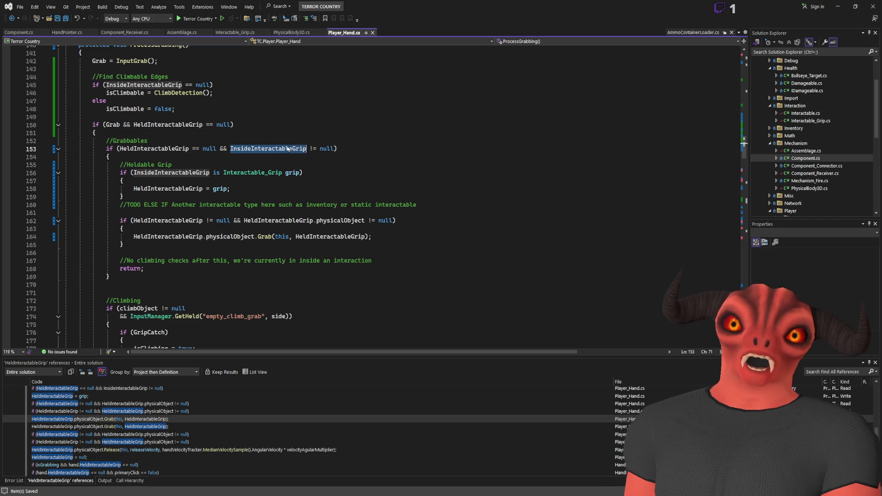
{"action": "double_click", "coordinate": [157, 148]}
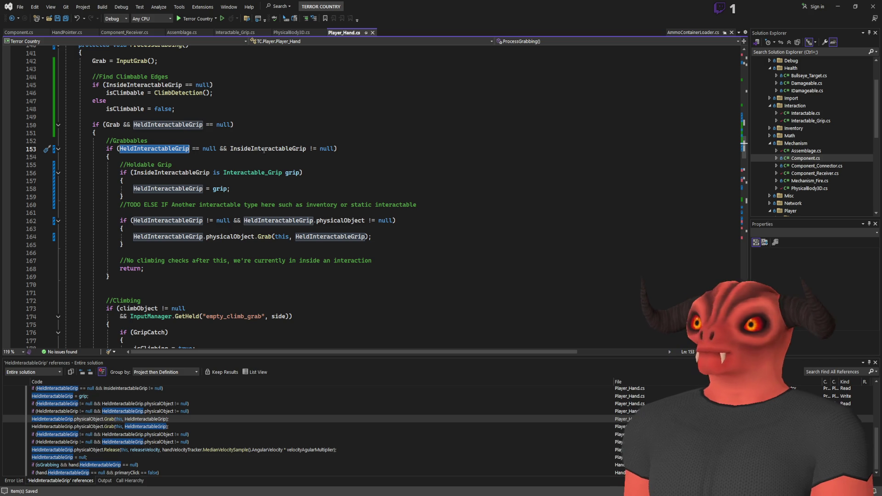
{"action": "left_click", "coordinate": [264, 149]}
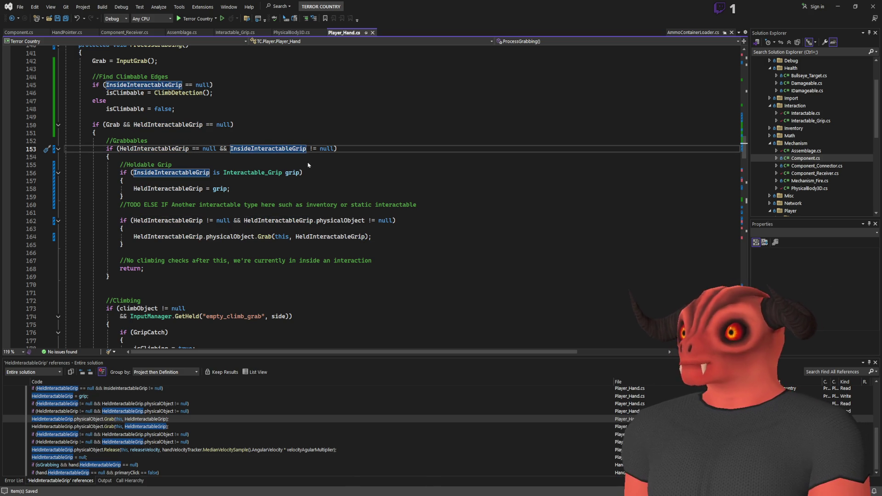
- Rename InsideInteractableGrip to InsideGrip across the project
{"action": "key", "text": "ctrl+r"}
{"action": "key", "text": "ctrl+r"}
{"action": "left_click", "coordinate": [274, 162]}
{"action": "key", "text": "BackSpace"}
{"action": "key", "text": "BackSpace"}
{"action": "key", "text": "BackSpace"}
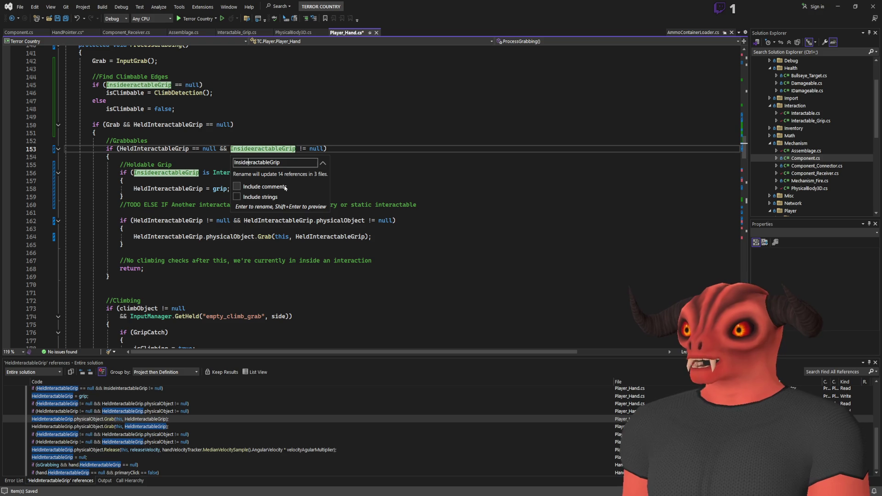
{"action": "key", "text": "Delete"}
{"action": "key", "text": "Delete"}
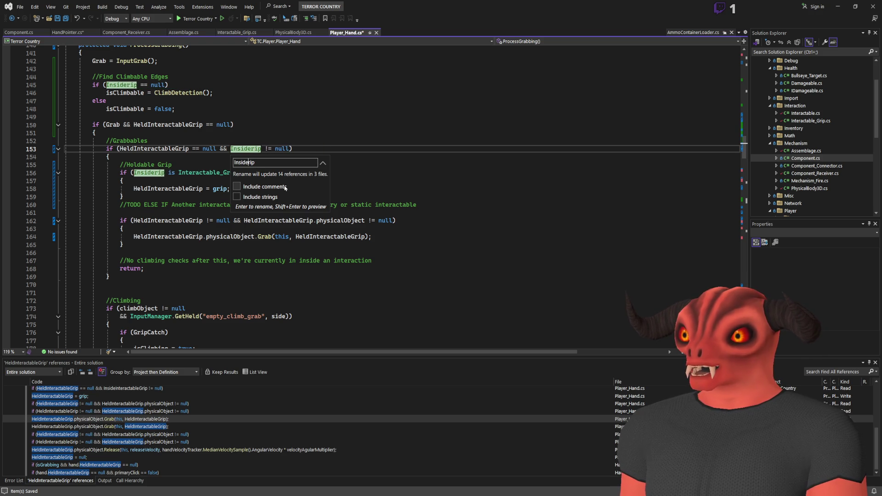
{"action": "type", "text": "G"}
{"action": "key", "text": "Return"}
- Rename HeldInteractableGrip to HeldGrip across the project
{"action": "left_click", "coordinate": [155, 149]}
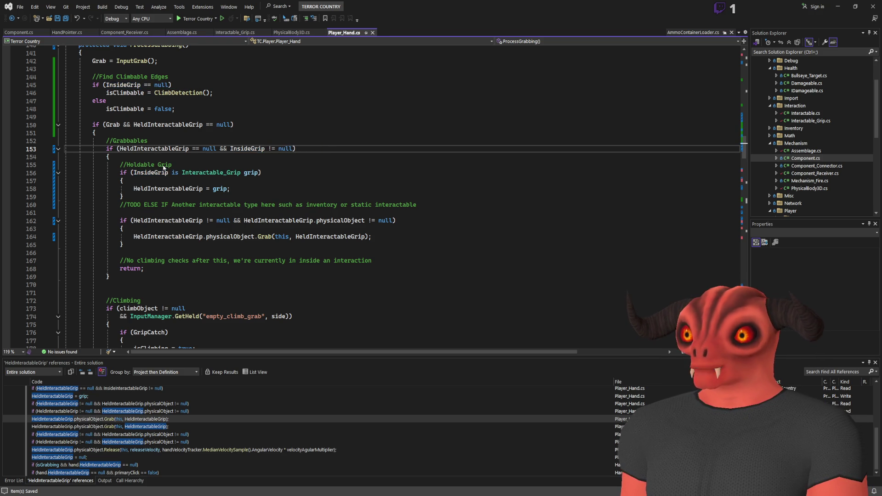
{"action": "key", "text": "ctrl+r"}
{"action": "key", "text": "ctrl+r"}
{"action": "left_click", "coordinate": [166, 162]}
{"action": "key", "text": "BackSpace"}
{"action": "key", "text": "BackSpace"}
{"action": "key", "text": "BackSpace"}
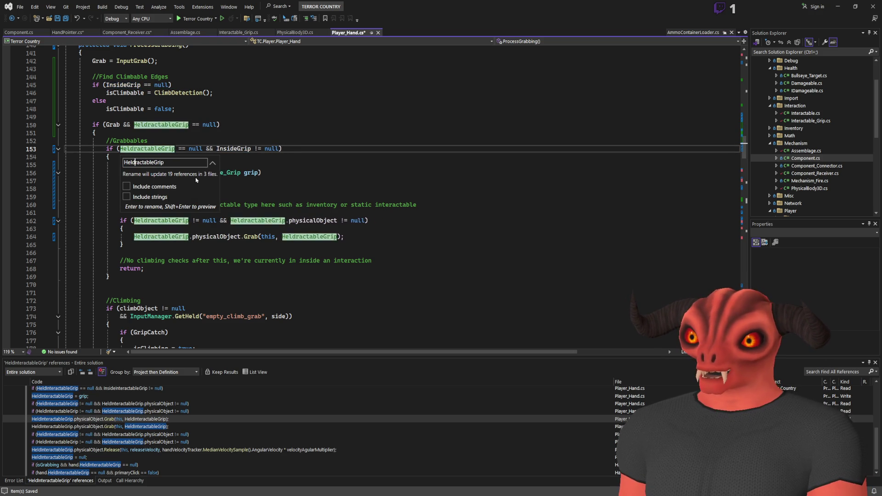
{"action": "key", "text": "Delete"}
{"action": "key", "text": "Return"}
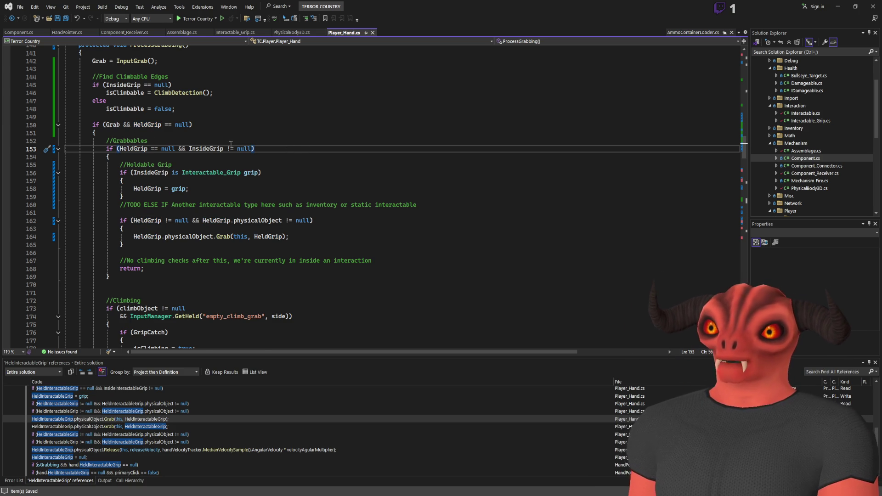
{"action": "scroll", "coordinate": [231, 144], "scroll_direction": "down", "scroll_amount": 7}
{"action": "scroll", "coordinate": [180, 129], "scroll_direction": "up", "scroll_amount": 5}
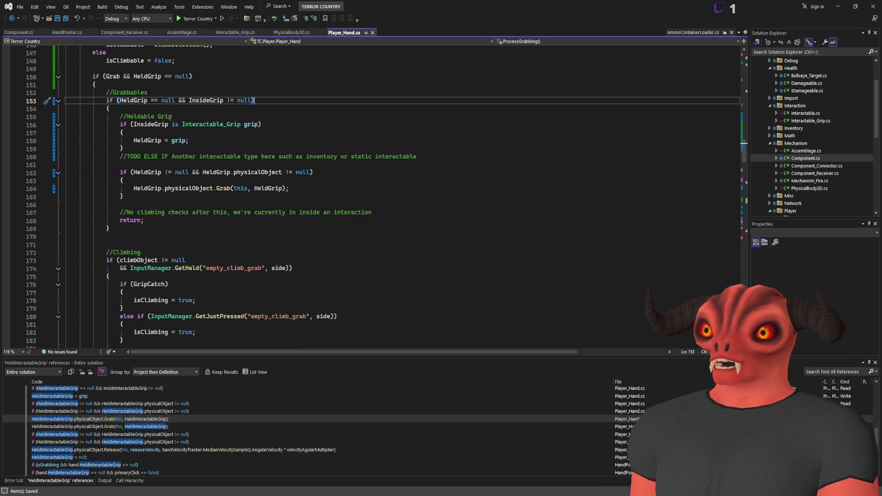
- Add GD.Print("GRABBING IT") above the Grab call, save Player_Hand.cs, and run the Godot scene
{"action": "left_click", "coordinate": [213, 188]}
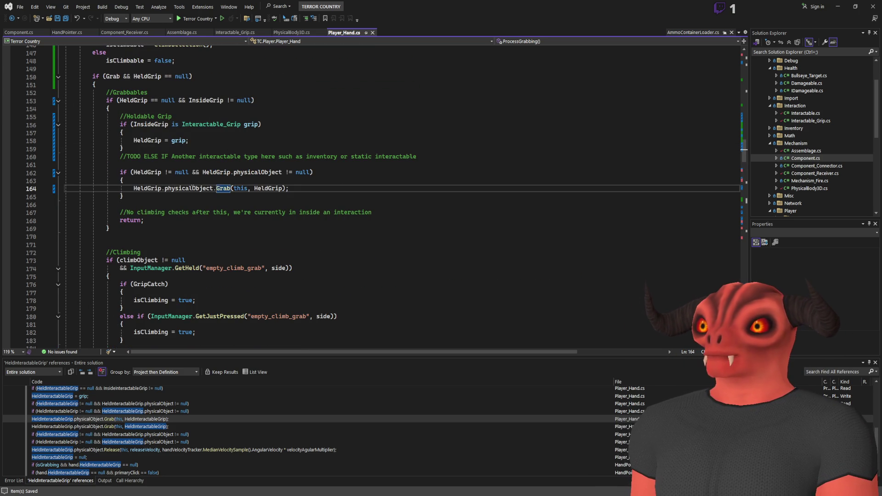
{"action": "key", "text": "shift+F12"}
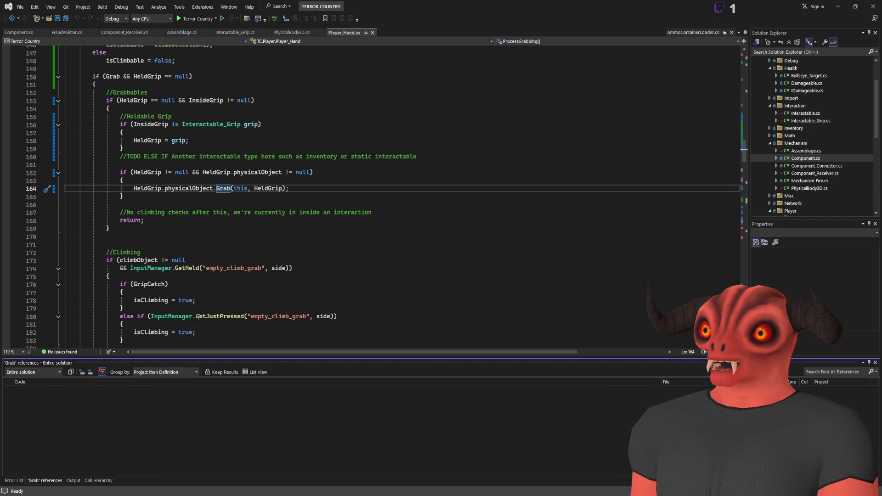
{"action": "left_click", "coordinate": [92, 413]}
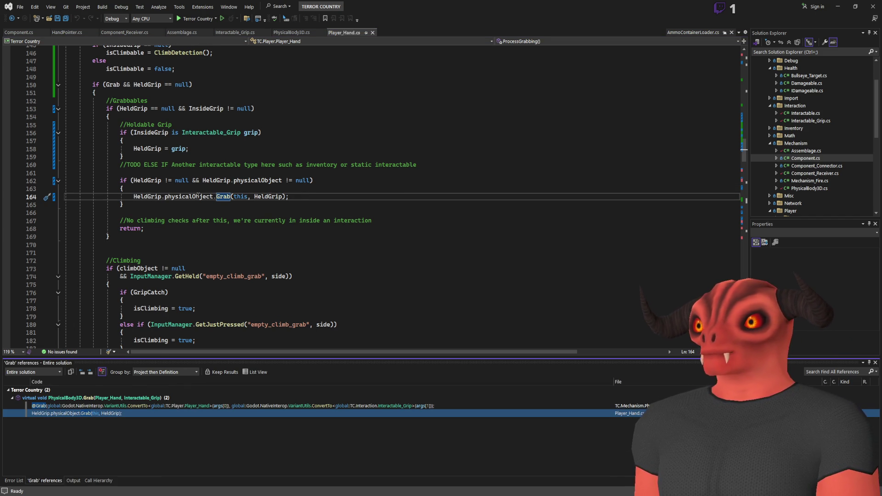
{"action": "left_click", "coordinate": [206, 196]}
{"action": "key", "text": "ctrl+Return"}
{"action": "type", "text": "GD.pri"}
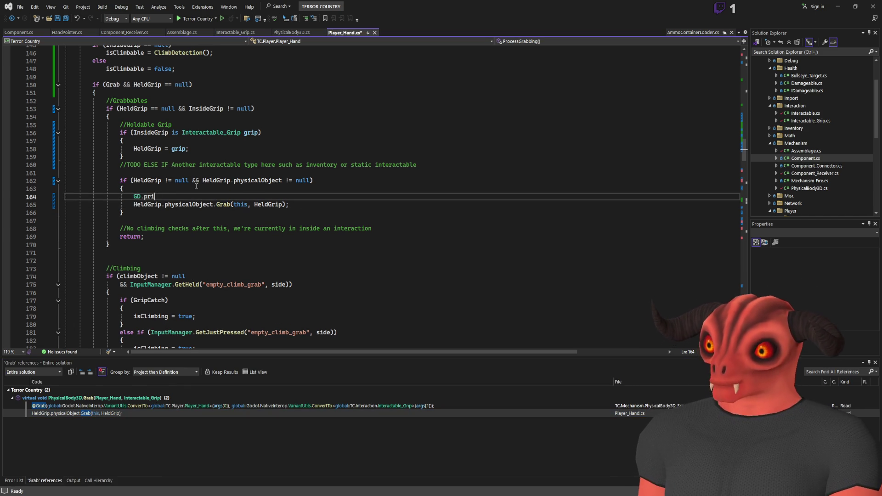
{"action": "type", "text": "nt();"}
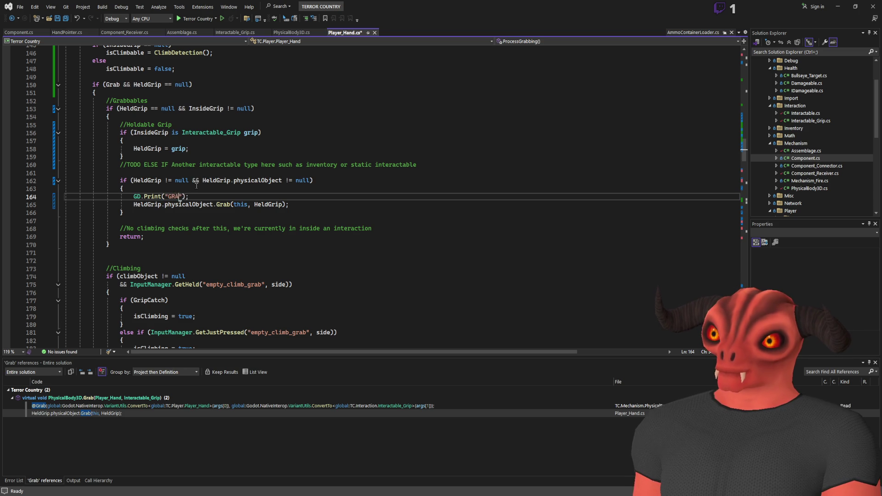
{"action": "type", "text": "BBIN"}
{"action": "key", "text": "ctrl+s"}
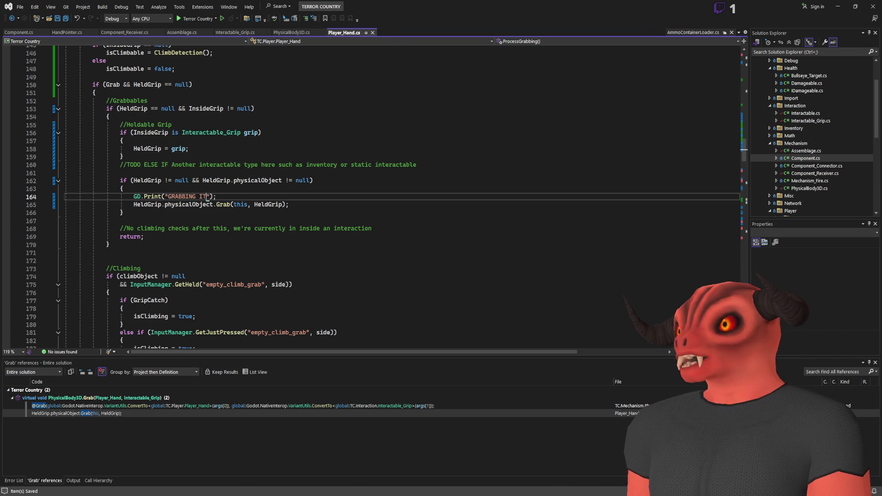
{"action": "key", "text": "alt+Tab"}
{"action": "left_click", "coordinate": [764, 7]}
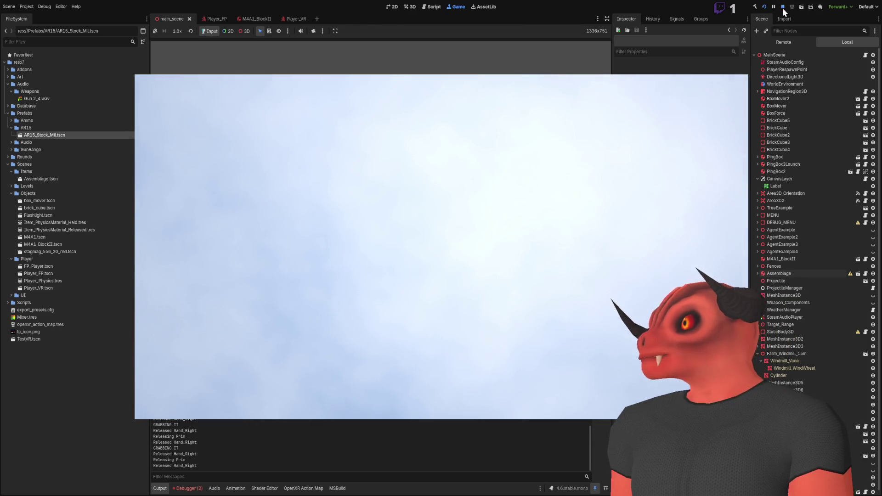
- Stop the Godot test after GRABBING IT and release messages log, then return to Visual Studio
{"action": "left_click", "coordinate": [783, 7]}
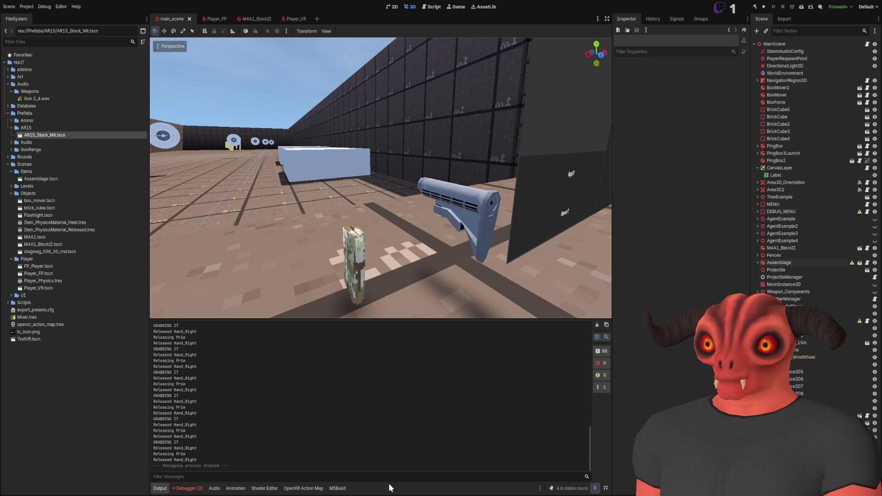
{"action": "key", "text": "alt+Tab"}
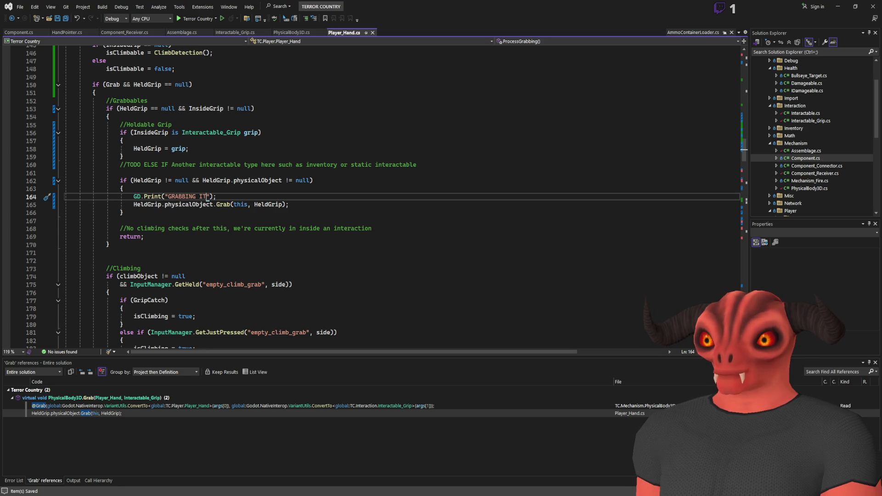
- Delete the GRABBING IT print and search PhysicalBody3D.cs for "print("
{"action": "key", "text": "shift+Up"}
{"action": "key", "text": "Delete"}
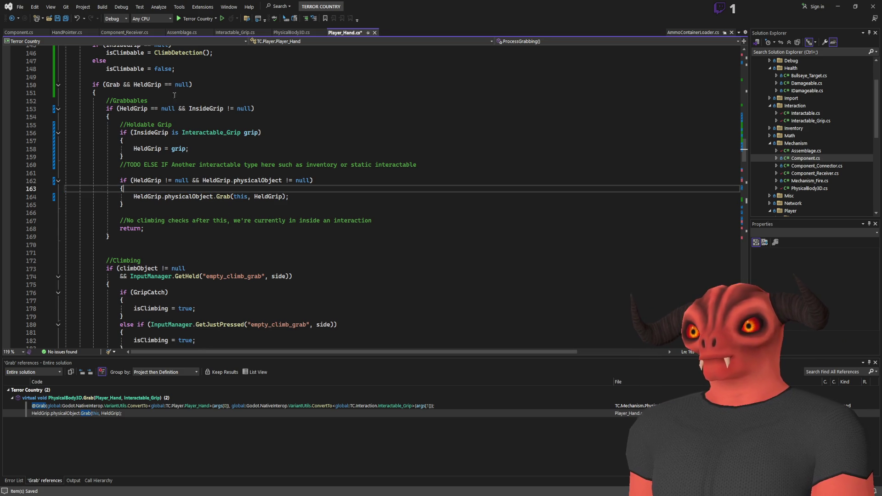
{"action": "left_click", "coordinate": [248, 33]}
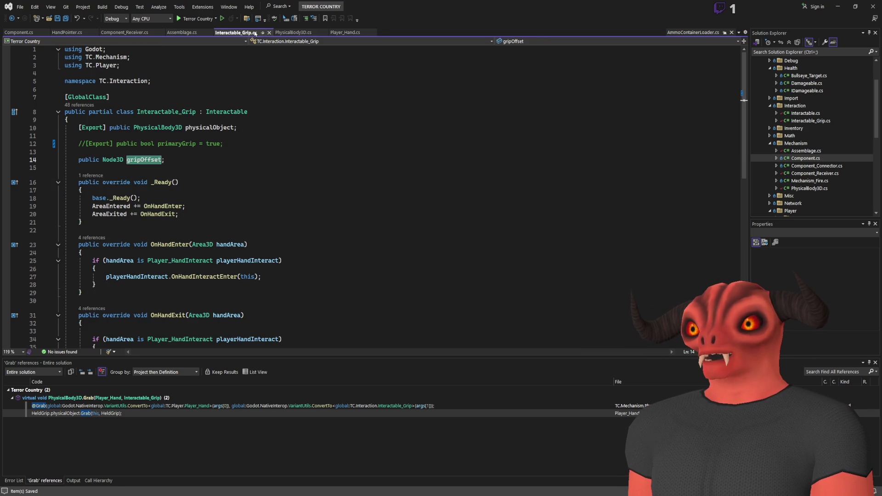
{"action": "left_click", "coordinate": [293, 33]}
{"action": "left_click", "coordinate": [293, 124]}
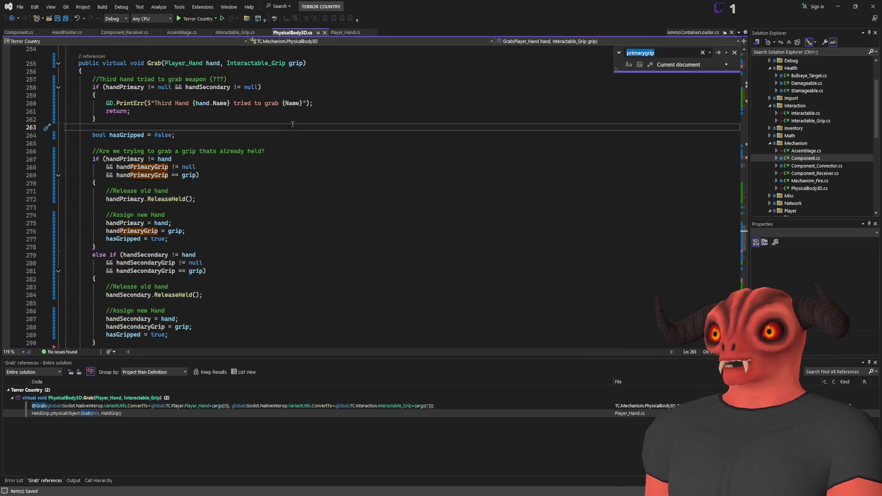
{"action": "key", "text": "ctrl+f"}
{"action": "type", "text": "print"}
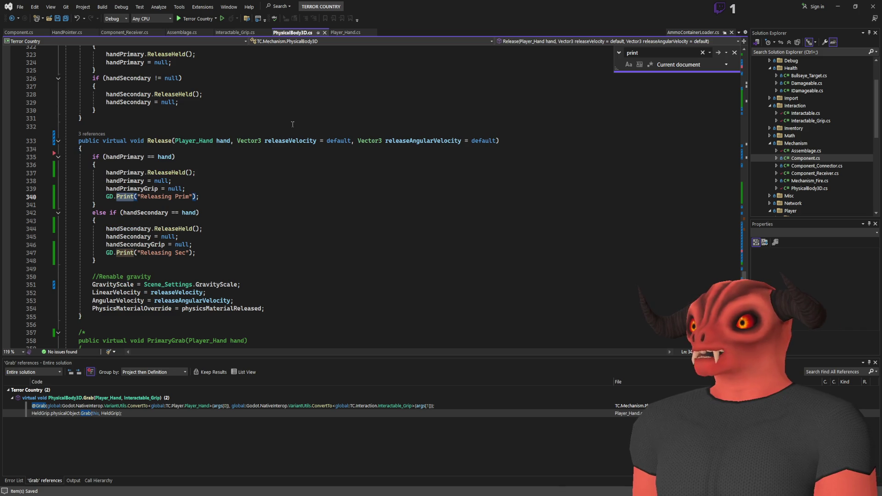
{"action": "type", "text": "("}
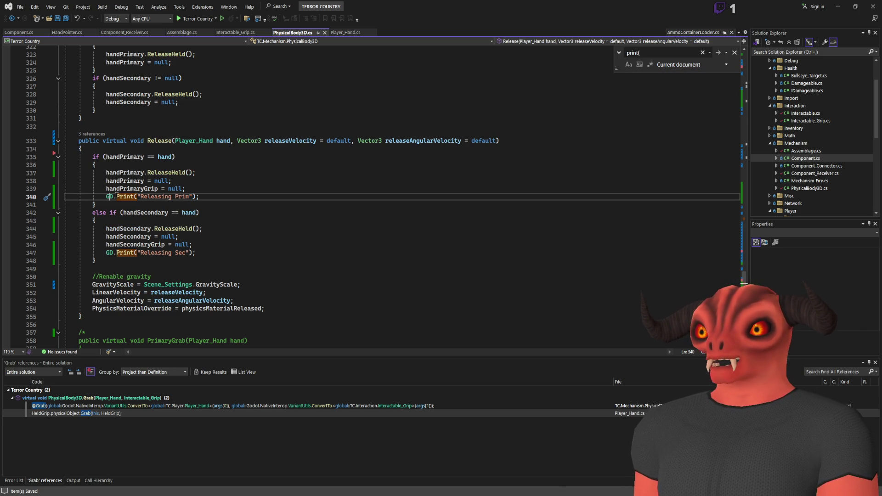
- Comment out the Releasing Prim and Releasing Sec prints on lines 340 and 347
{"action": "left_click", "coordinate": [106, 196]}
{"action": "type", "text": "/"}
{"action": "key", "text": "Down"}
{"action": "key", "text": "Up"}
{"action": "type", "text": "/"}
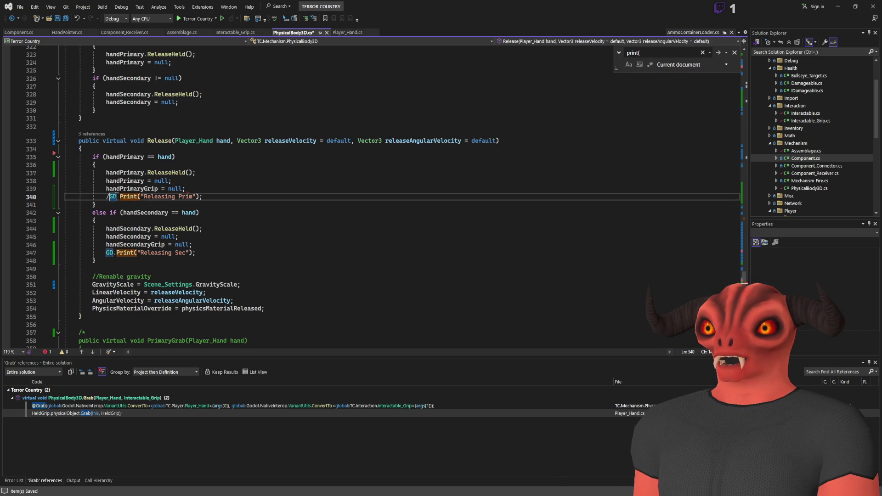
{"action": "left_click", "coordinate": [106, 253]}
{"action": "type", "text": "//"}
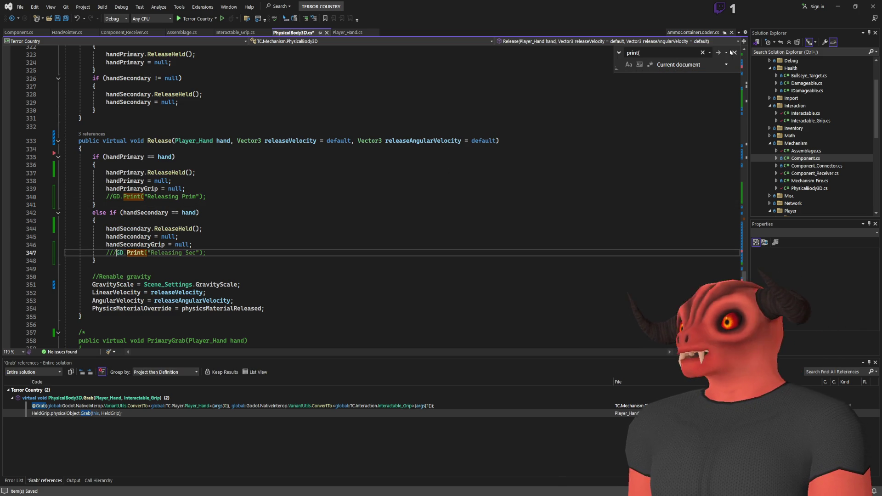
{"action": "key", "text": "Escape"}
{"action": "double_click", "coordinate": [290, 140]}
{"action": "scroll", "coordinate": [245, 155], "scroll_direction": "up", "scroll_amount": 4}
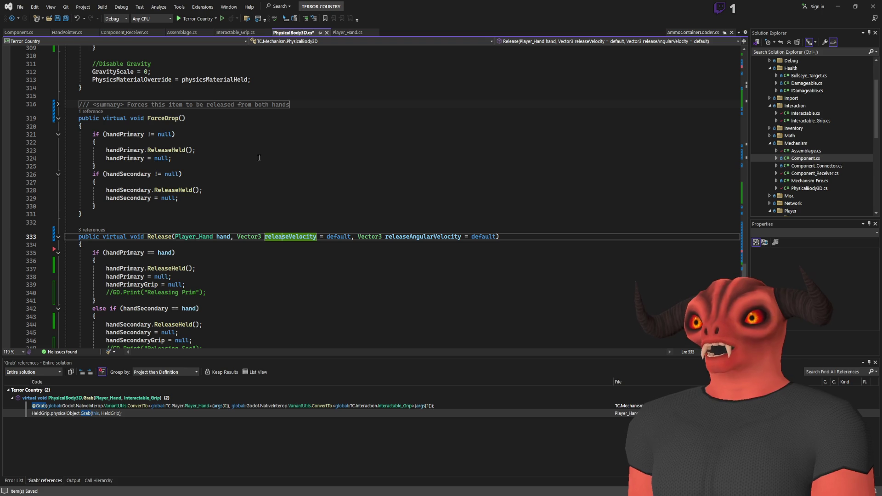
- Find all references to hand in IntergrateHandling and jump to its assignment
{"action": "scroll", "coordinate": [259, 158], "scroll_direction": "up", "scroll_amount": 5}
{"action": "scroll", "coordinate": [259, 207], "scroll_direction": "up", "scroll_amount": 20}
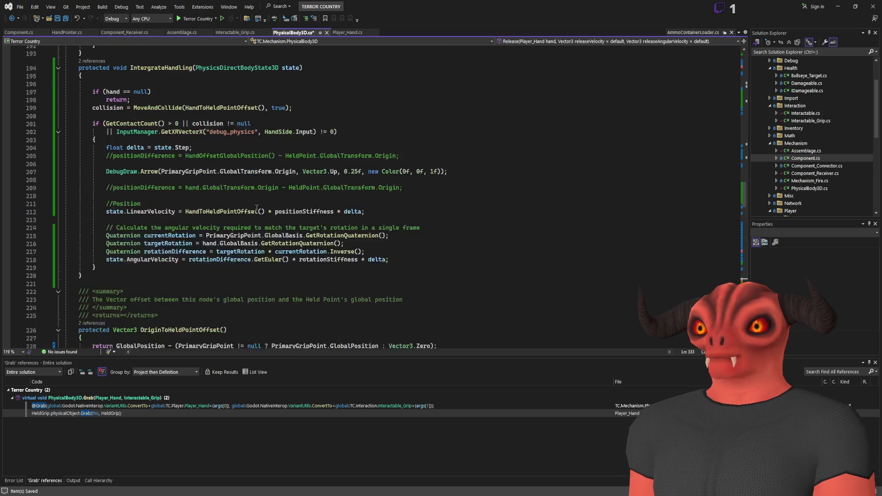
{"action": "scroll", "coordinate": [256, 207], "scroll_direction": "up", "scroll_amount": 7}
{"action": "left_click", "coordinate": [115, 260]}
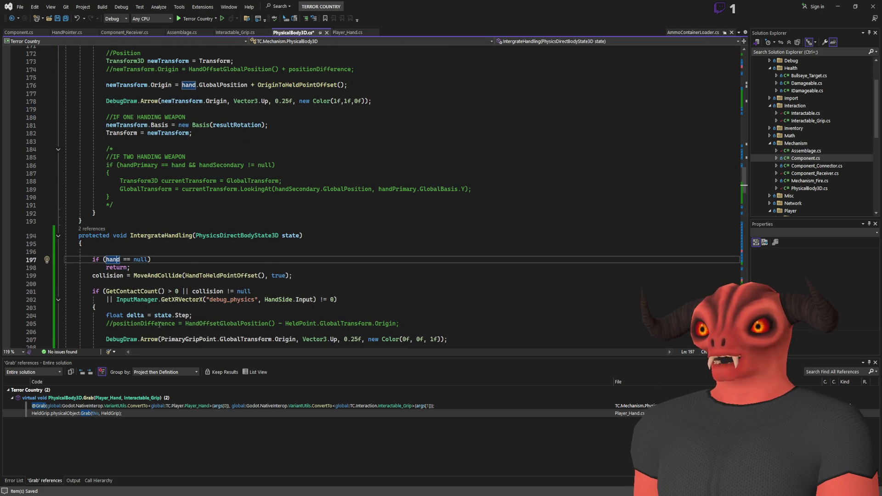
{"action": "key", "text": "shift+F12"}
{"action": "double_click", "coordinate": [65, 443]}
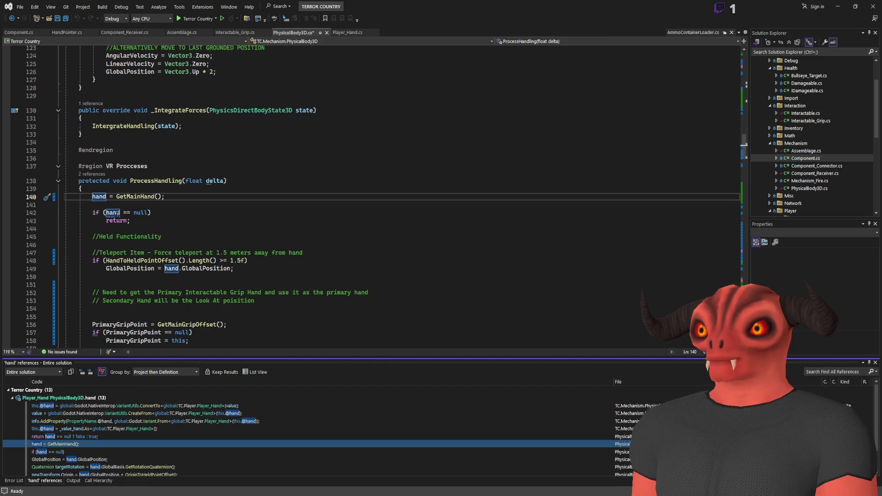
- Add a MAIN HAND debug print inside GetMainHand and save
{"action": "left_click", "coordinate": [136, 196], "text": "ctrl"}
{"action": "left_click", "coordinate": [136, 204]}
{"action": "key", "text": "Return"}
{"action": "type", "text": "GD.Print()"}
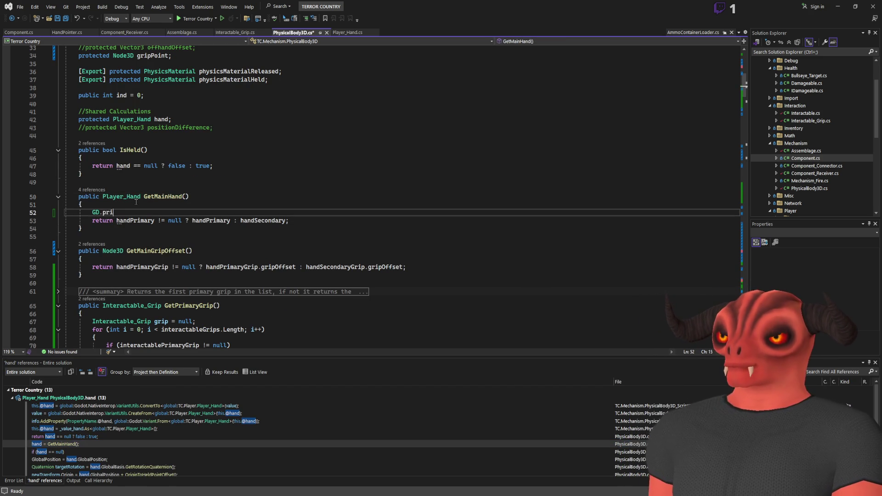
{"action": "type", "text": ";"}
{"action": "key", "text": "Left"}
{"action": "key", "text": "Left"}
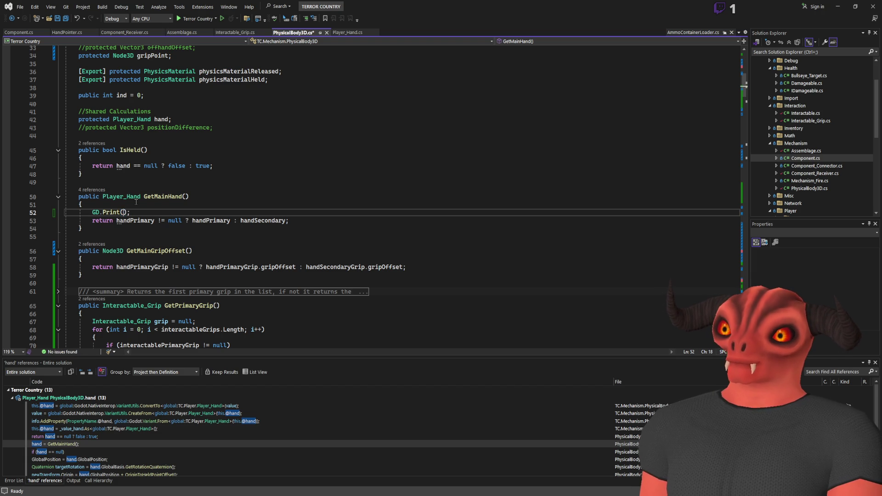
{"action": "type", "text": "\"GET MAIN HAND"}
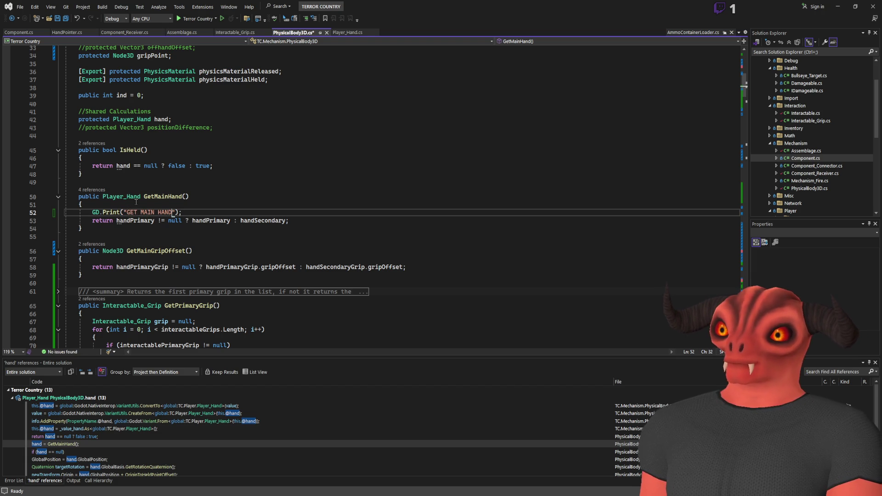
{"action": "key", "text": "ctrl+s"}
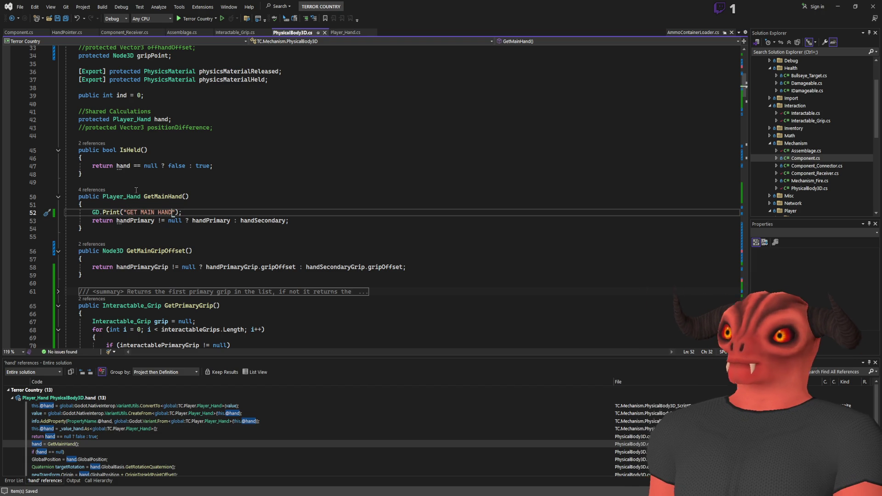
- Cut that print from GetMainHand and go to its call in ProcessHandling
{"action": "left_click", "coordinate": [196, 207]}
{"action": "key", "text": "Down"}
{"action": "key", "text": "ctrl+x"}
{"action": "left_click", "coordinate": [169, 197]}
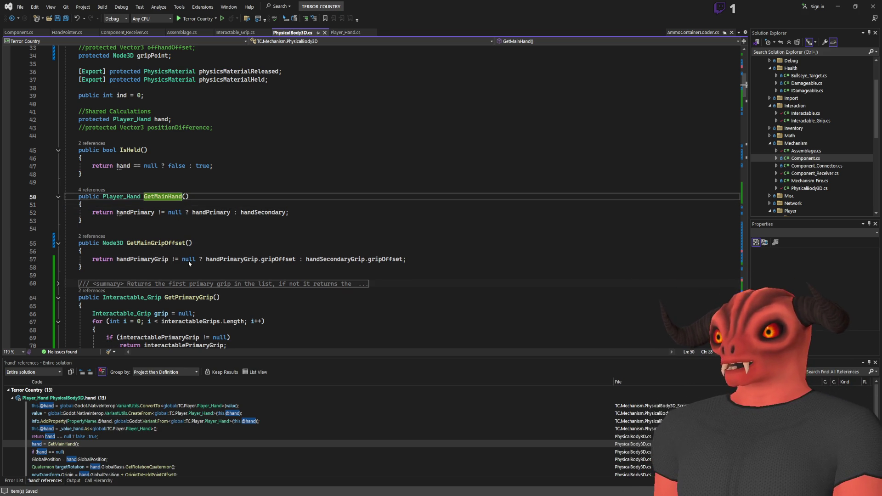
{"action": "key", "text": "shift+F12"}
{"action": "left_click", "coordinate": [70, 429]}
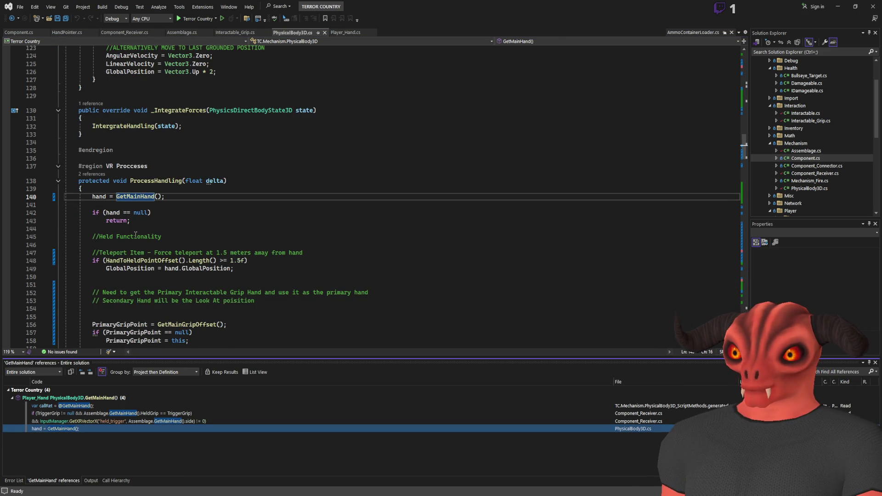
- Wrap the null-hand return in braces with a pasted print reading NO MAIN HAND
{"action": "left_click", "coordinate": [167, 213]}
{"action": "key", "text": "Return"}
{"action": "type", "text": "{ }"}
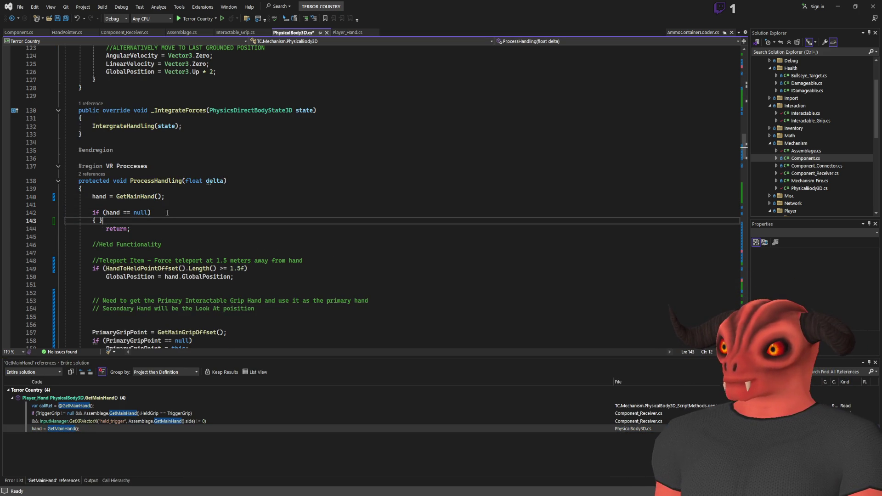
{"action": "key", "text": "Return"}
{"action": "key", "text": "ctrl+v"}
{"action": "key", "text": "alt+Up"}
{"action": "mouse_move", "coordinate": [141, 236]}
{"action": "left_mouse_down"}
{"action": "mouse_move", "coordinate": [197, 236]}
{"action": "mouse_move", "coordinate": [186, 236]}
{"action": "left_mouse_up"}
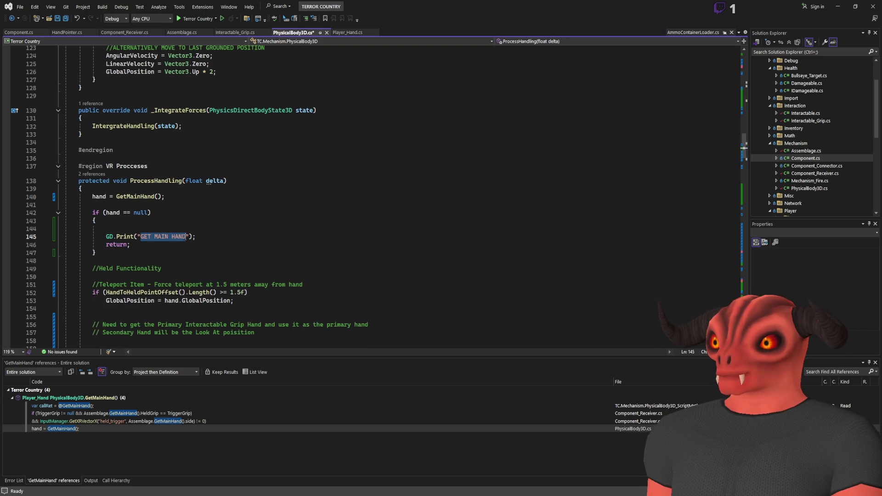
{"action": "type", "text": "NO"}
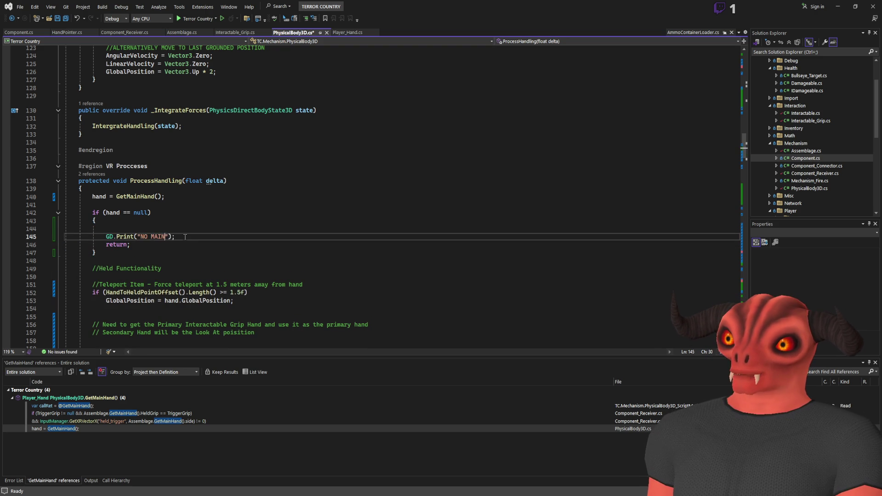
{"action": "left_click", "coordinate": [282, 228]}
{"action": "key", "text": "Delete"}
- Save and build PhysicalBody3D.cs, then switch back to Godot
{"action": "left_click", "coordinate": [282, 212]}
{"action": "key", "text": "ctrl+s"}
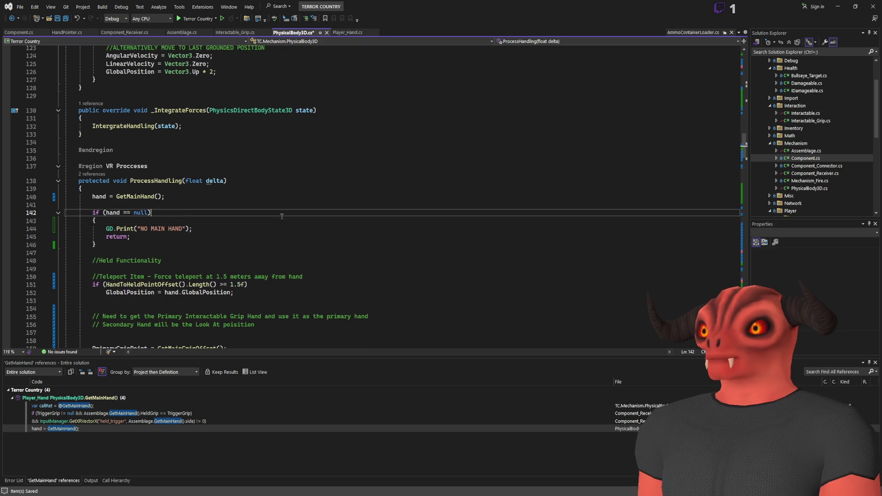
{"action": "key", "text": "ctrl+s"}
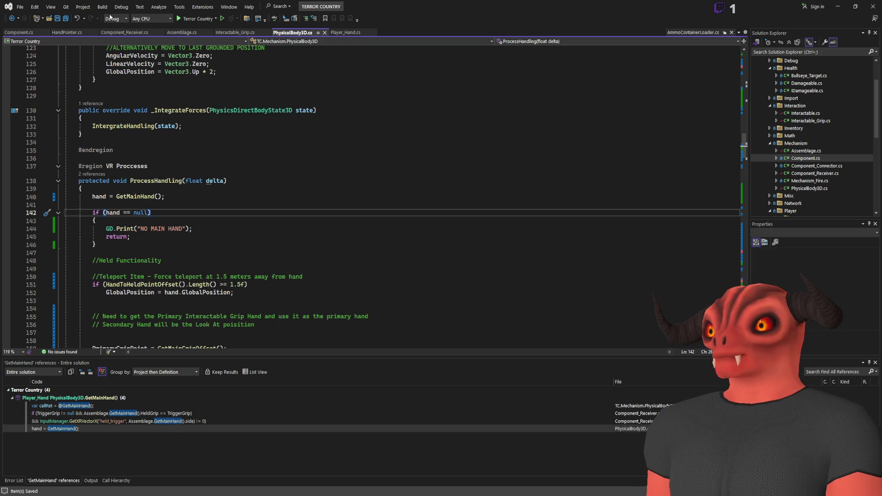
{"action": "key", "text": "ctrl+shift+b"}
{"action": "key", "text": "alt+Tab"}
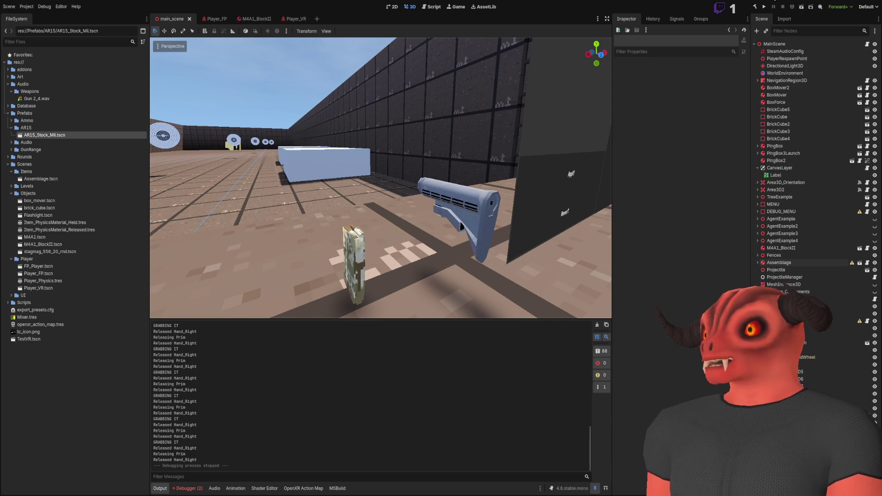
- Play the Godot scene and test grabbing while NO MAIN HAND messages repeat, then return to Visual Studio
{"action": "key", "text": "alt+Tab"}
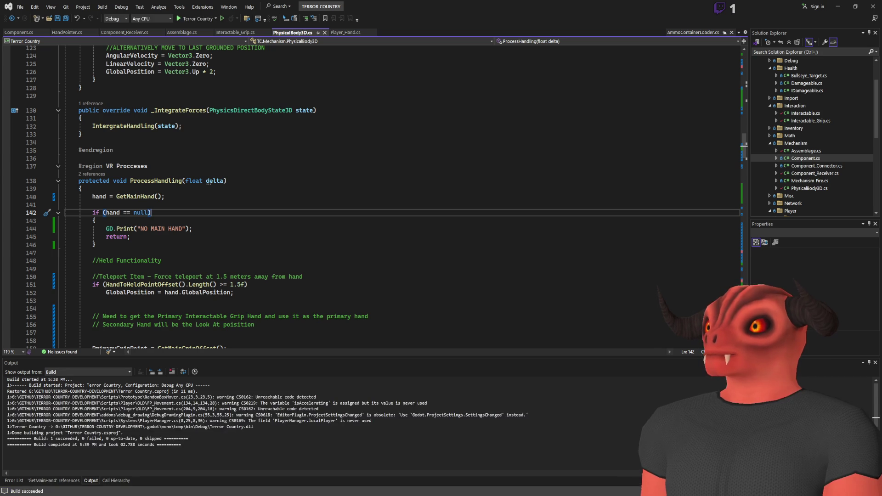
{"action": "key", "text": "alt+Tab"}
{"action": "left_click", "coordinate": [764, 7]}
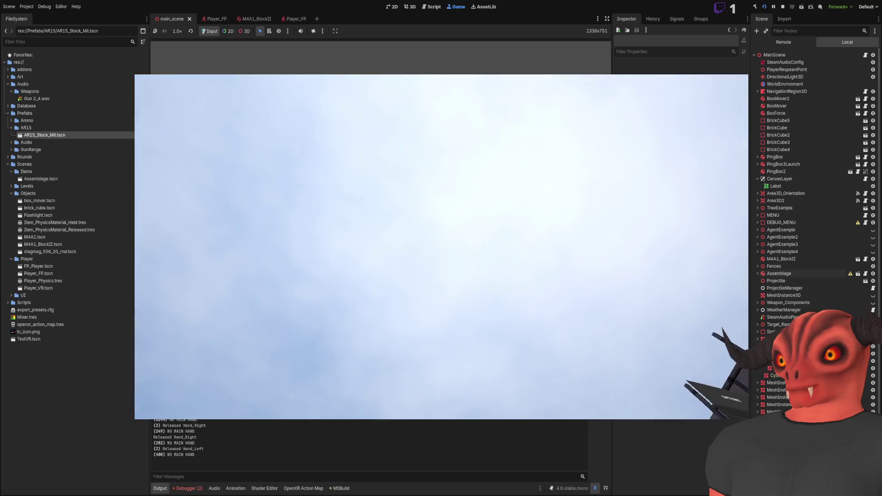
{"action": "key", "text": "alt+Tab"}
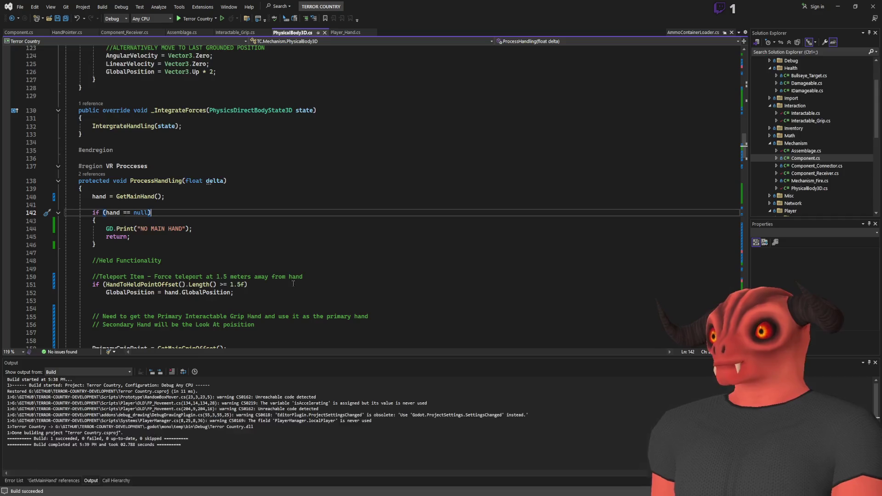
- Remove the blank line after the null check, add one before MoveAndCollide, and save
{"action": "left_click", "coordinate": [183, 181]}
{"action": "scroll", "coordinate": [173, 216], "scroll_direction": "down", "scroll_amount": 15}
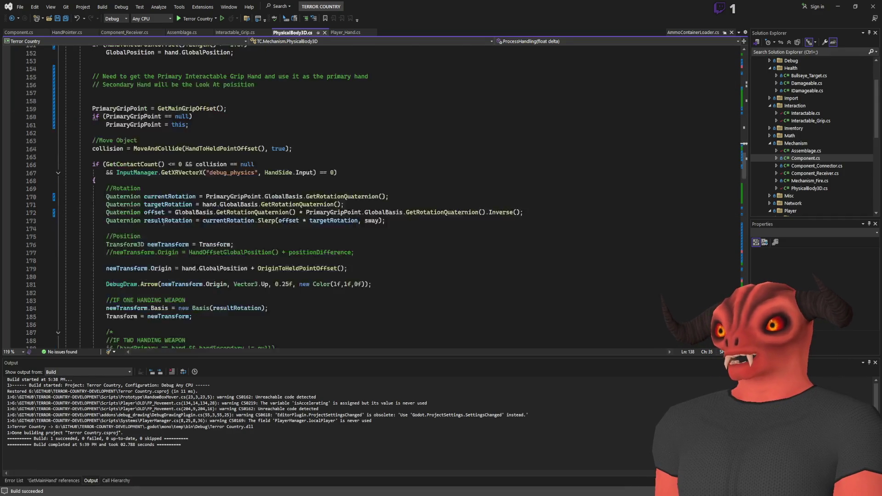
{"action": "scroll", "coordinate": [173, 216], "scroll_direction": "down", "scroll_amount": 5}
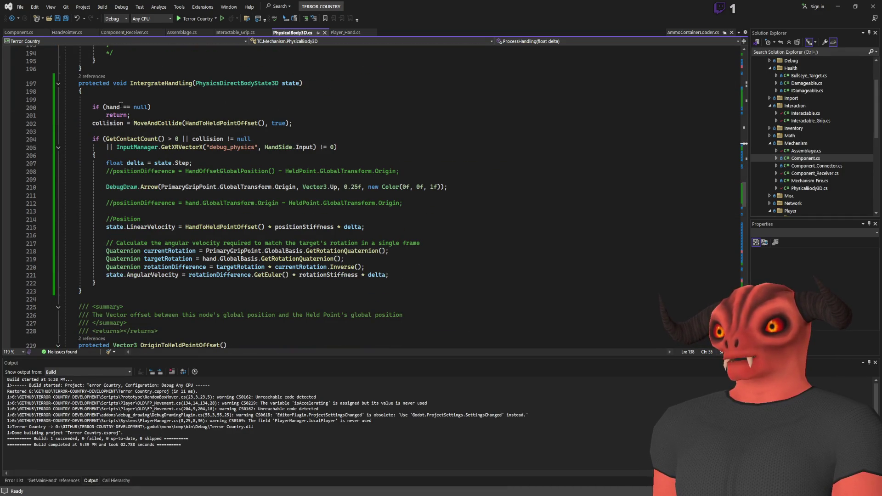
{"action": "left_click", "coordinate": [216, 98]}
{"action": "left_click", "coordinate": [237, 83]}
{"action": "left_click", "coordinate": [215, 96]}
{"action": "key", "text": "ctrl+shift+l"}
{"action": "left_click", "coordinate": [131, 107]}
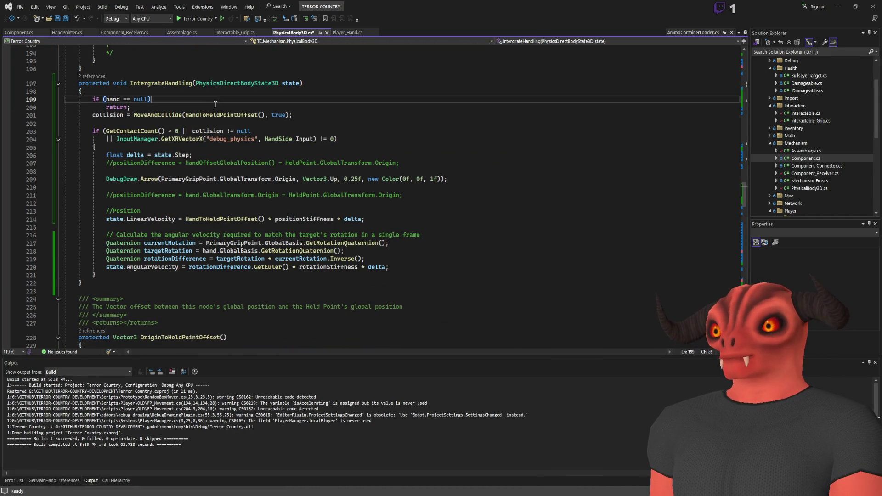
{"action": "key", "text": "Return"}
{"action": "left_click", "coordinate": [308, 120]}
{"action": "key", "text": "ctrl+s"}
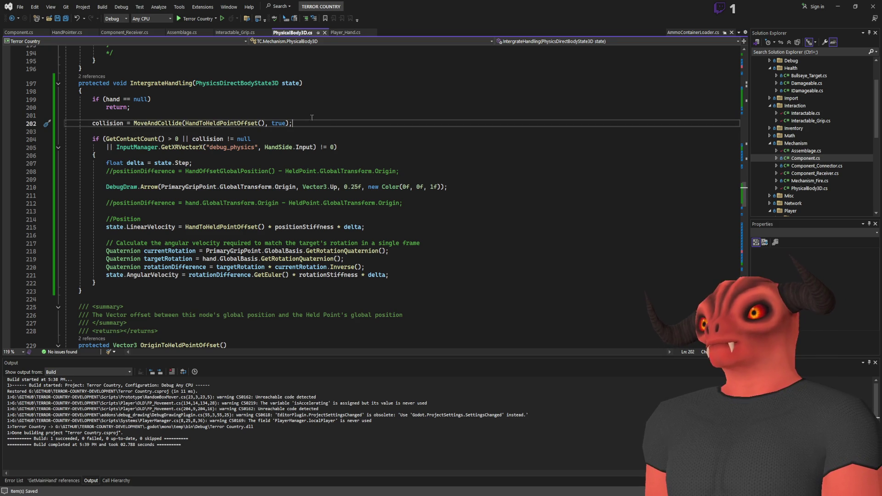
- Glance at Assemblage.cs and Godot, then return to the hand null check in PhysicalBody3D.cs
{"action": "left_click", "coordinate": [182, 32]}
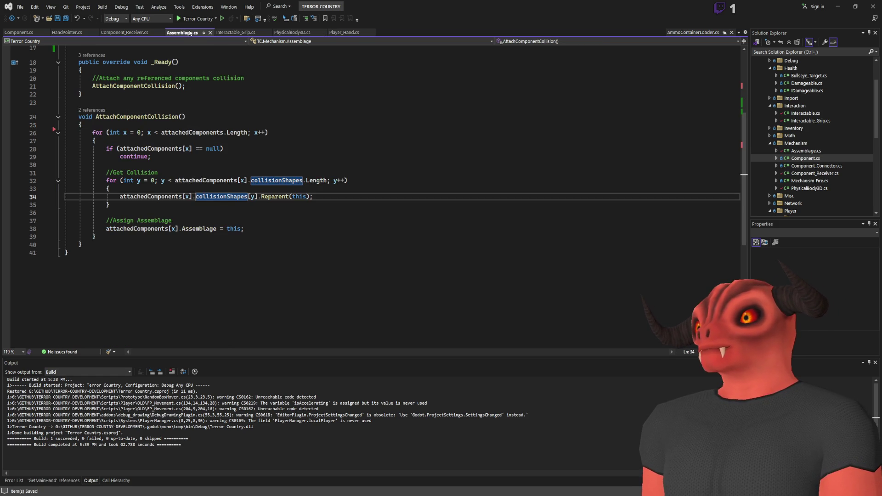
{"action": "scroll", "coordinate": [266, 147], "scroll_direction": "up", "scroll_amount": 6}
{"action": "left_click", "coordinate": [283, 33]}
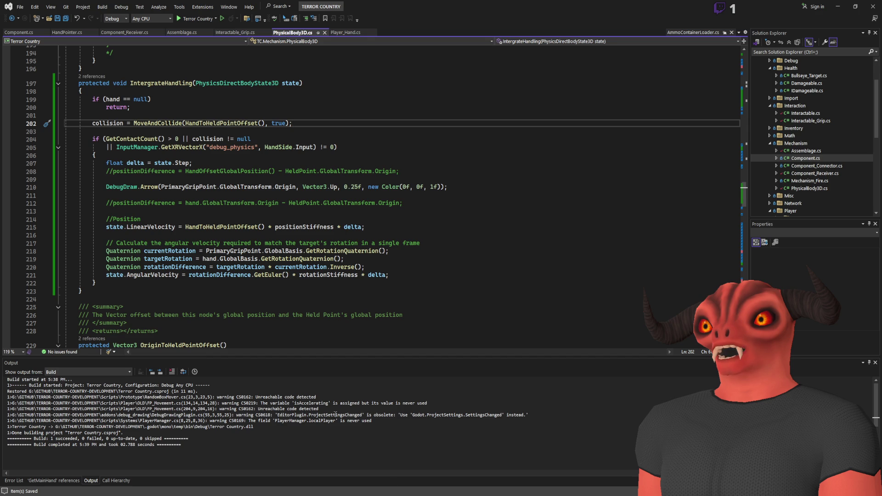
{"action": "key", "text": "alt+Tab"}
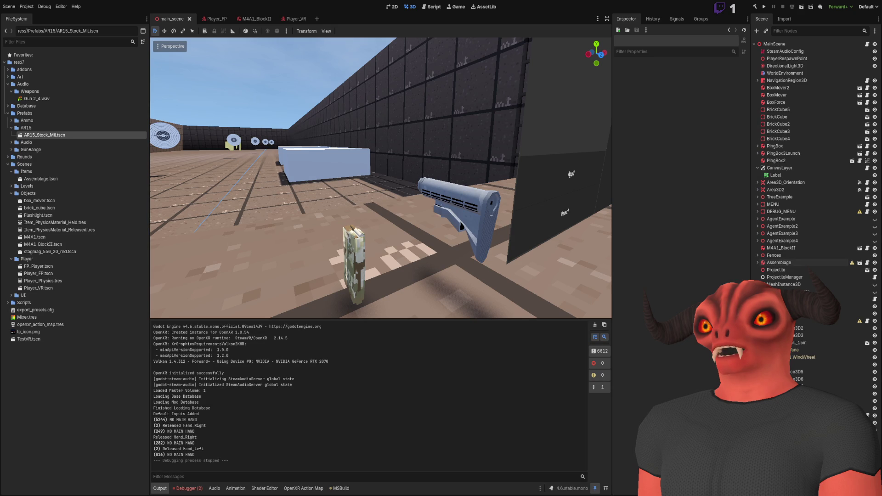
{"action": "key", "text": "alt+Tab"}
{"action": "double_click", "coordinate": [113, 99]}
{"action": "scroll", "coordinate": [114, 99], "scroll_direction": "up", "scroll_amount": 4}
{"action": "key", "text": "alt+Tab"}
{"action": "key", "text": "alt+Tab"}
{"action": "scroll", "coordinate": [208, 136], "scroll_direction": "up", "scroll_amount": 8}
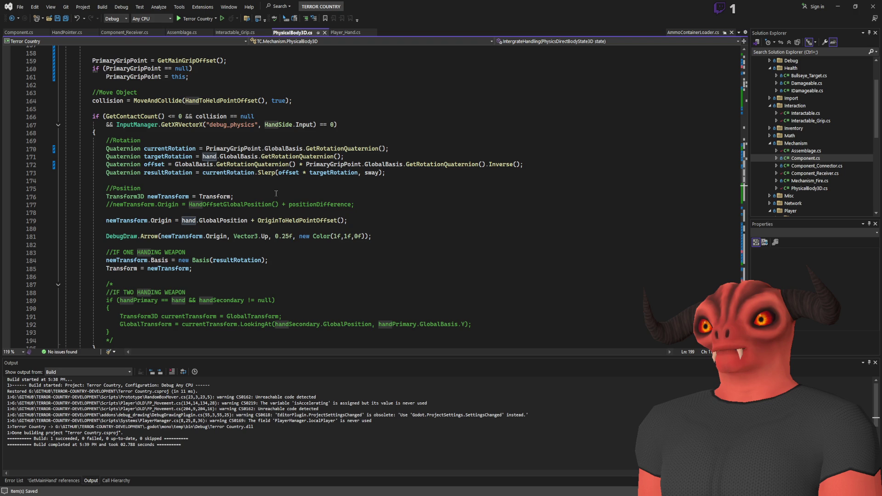
{"action": "scroll", "coordinate": [276, 194], "scroll_direction": "down", "scroll_amount": 4}
{"action": "scroll", "coordinate": [275, 213], "scroll_direction": "up", "scroll_amount": 10}
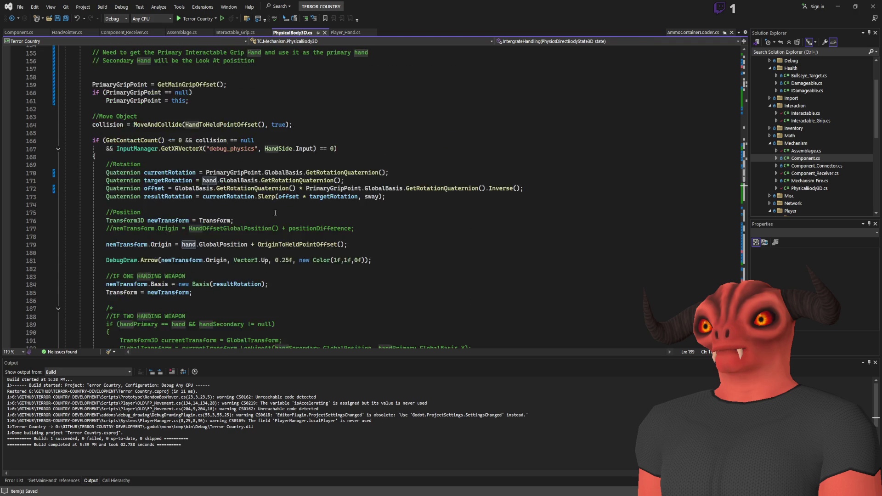
{"action": "scroll", "coordinate": [275, 212], "scroll_direction": "up", "scroll_amount": 3}
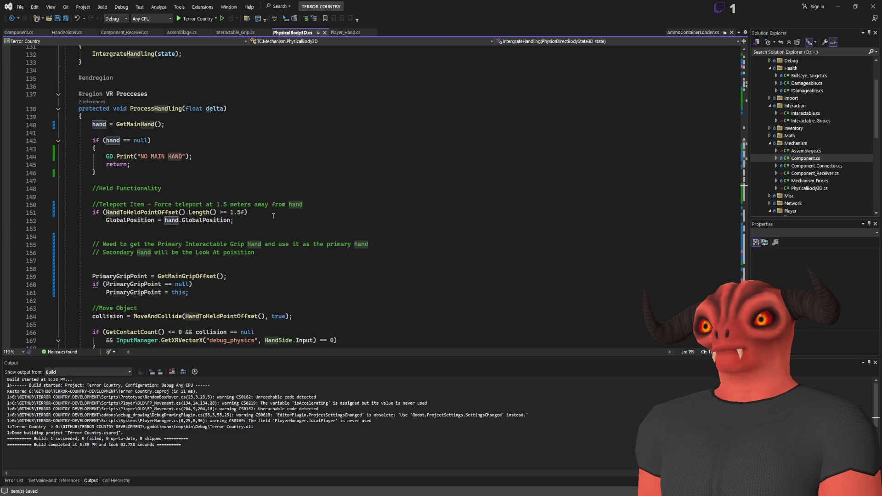
{"action": "left_click", "coordinate": [273, 229]}
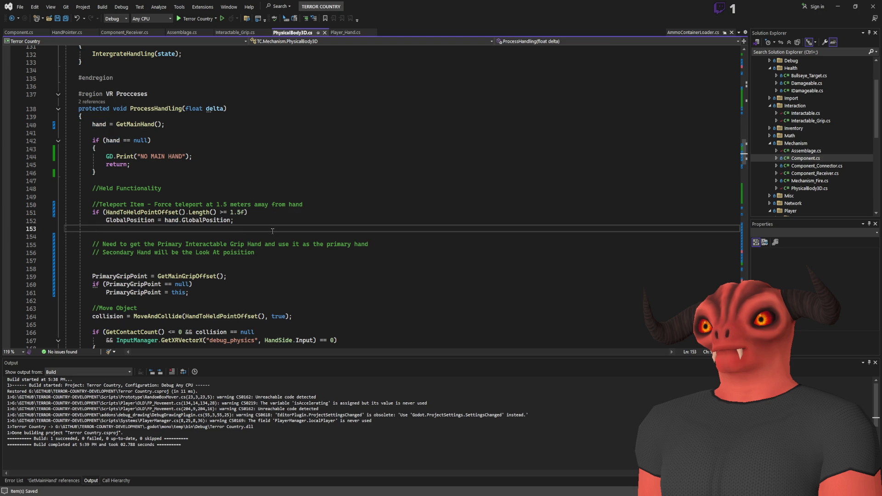
{"action": "left_click", "coordinate": [270, 269]}
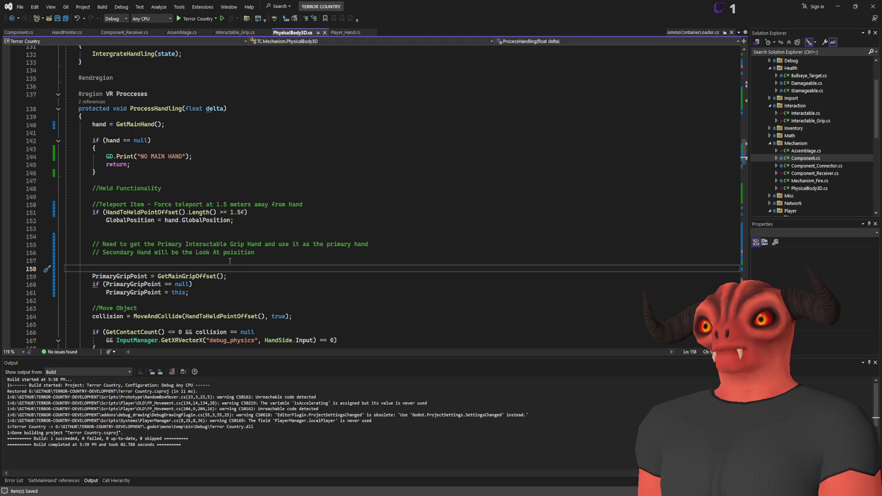
{"action": "left_click", "coordinate": [192, 275]}
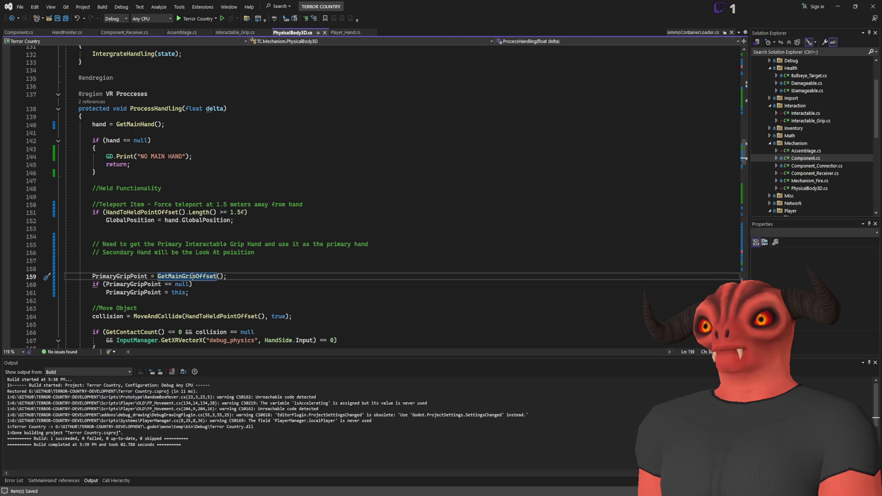
{"action": "key", "text": "alt+F12"}
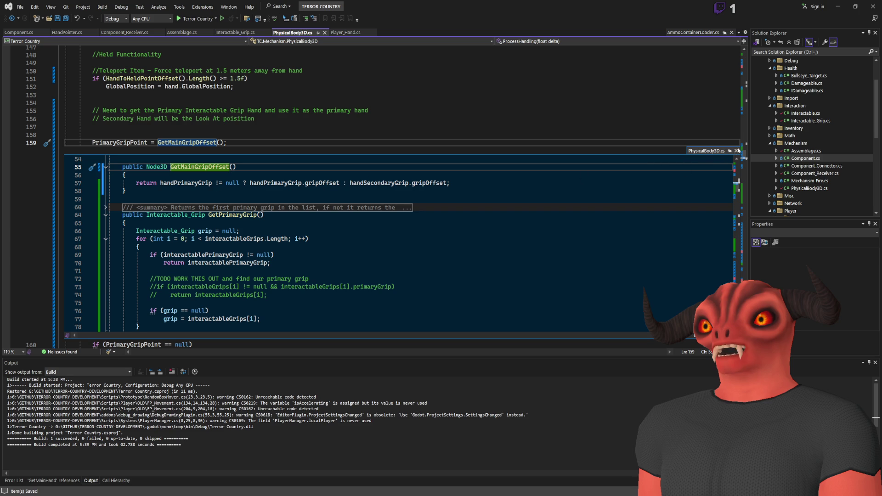
{"action": "left_click", "coordinate": [139, 142]}
{"action": "scroll", "coordinate": [265, 145], "scroll_direction": "up", "scroll_amount": 4}
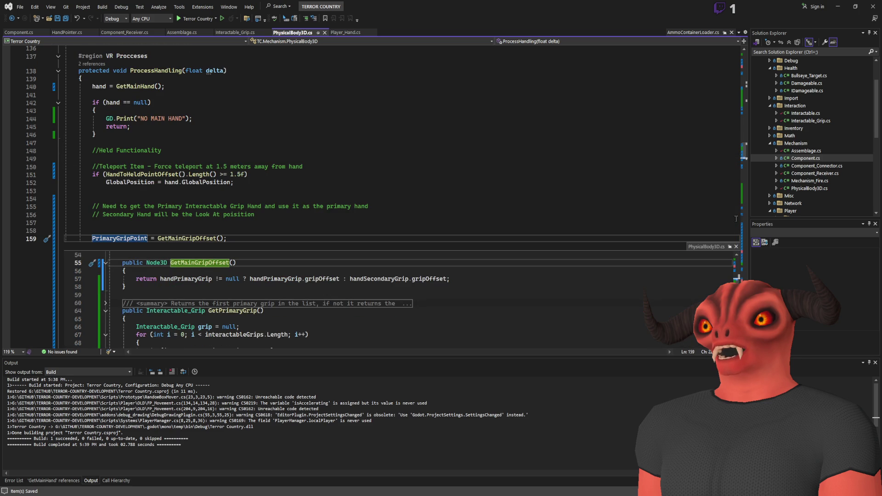
{"action": "key", "text": "Escape"}
{"action": "left_click", "coordinate": [109, 119]}
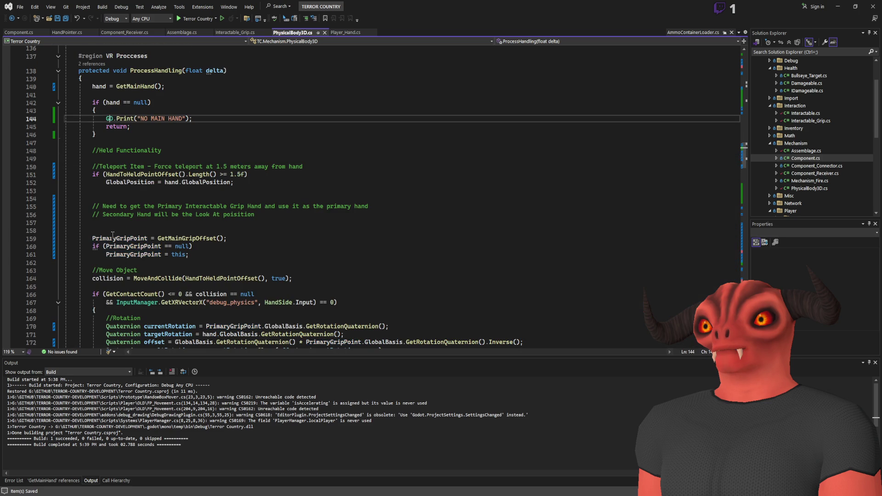
{"action": "left_click_drag", "start_coordinate": [128, 246], "coordinate": [321, 342]}
{"action": "scroll", "coordinate": [322, 276], "scroll_direction": "down", "scroll_amount": 1}
{"action": "left_click", "coordinate": [295, 168]}
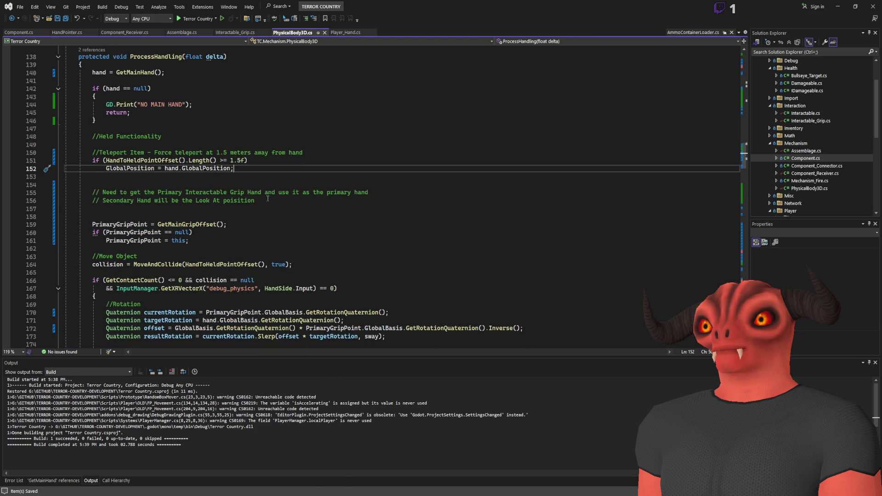
{"action": "scroll", "coordinate": [268, 197], "scroll_direction": "up", "scroll_amount": 3}
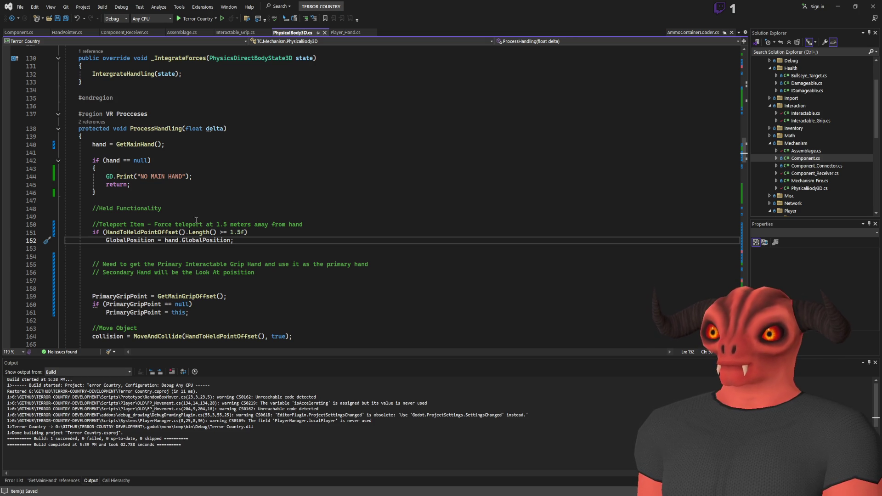
- Add GD.Print("Made it this far") on line 147, rebuild, and run the project in Godot
{"action": "left_click", "coordinate": [191, 202]}
{"action": "type", "text": "GD.print"}
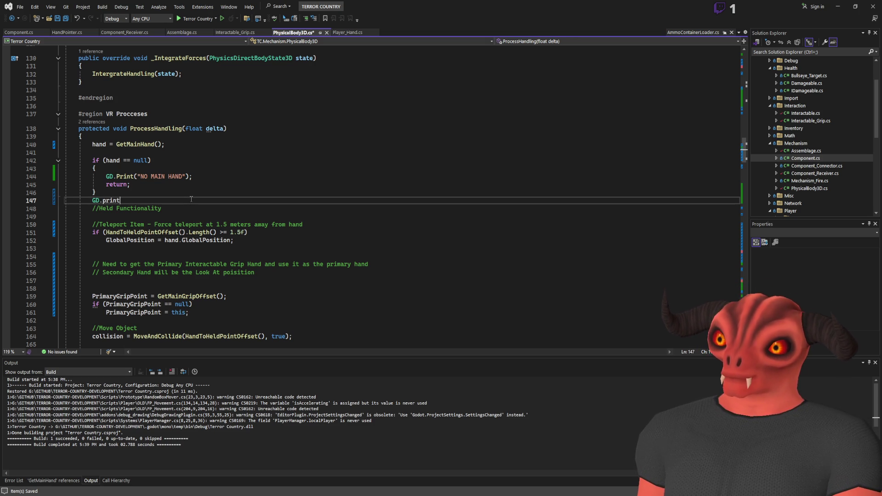
{"action": "type", "text": "\"Made it this far\");"}
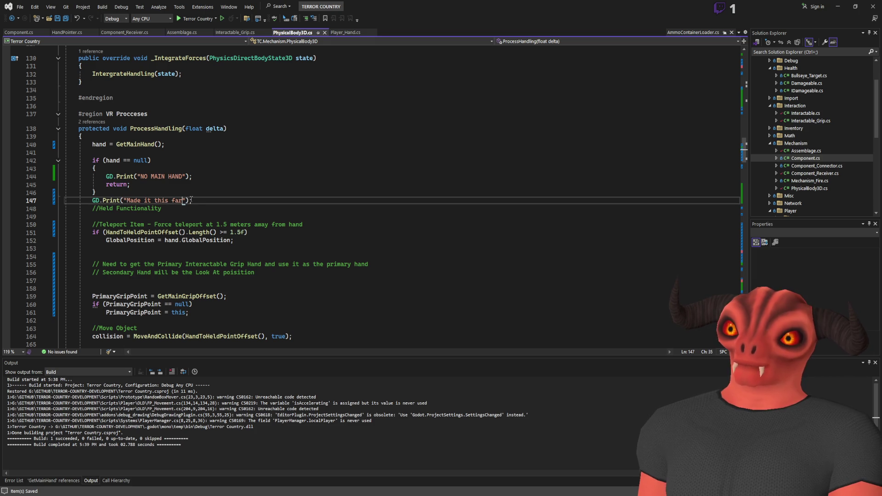
{"action": "key", "text": "ctrl+shift+b"}
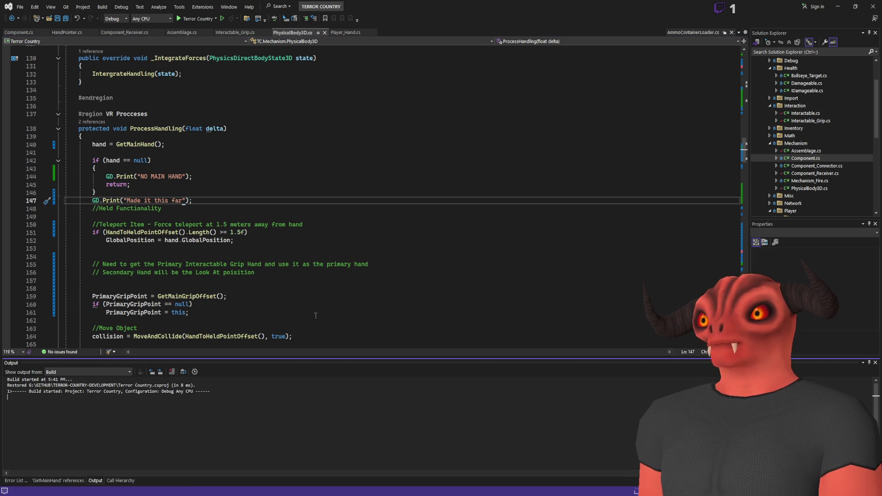
{"action": "key", "text": "alt+Tab"}
{"action": "left_click", "coordinate": [764, 7]}
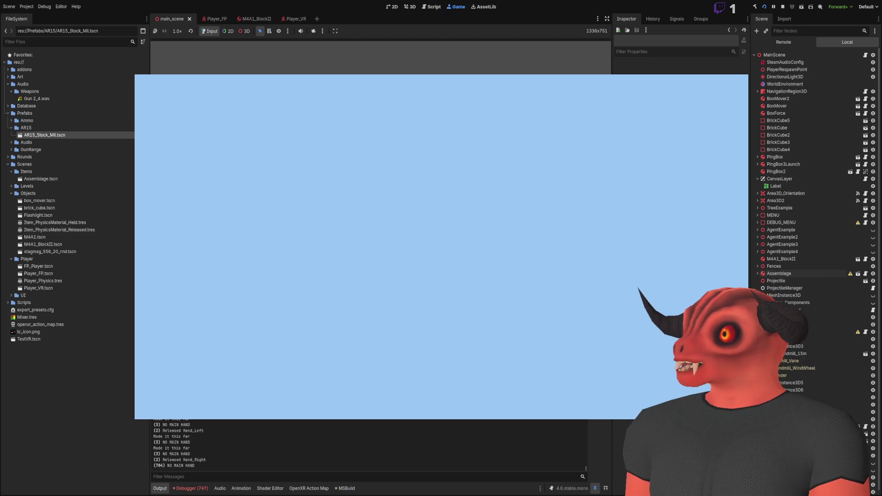
- Stop the game, relaunch it once more, stop it again, and return to Visual Studio
{"action": "key", "text": "F8"}
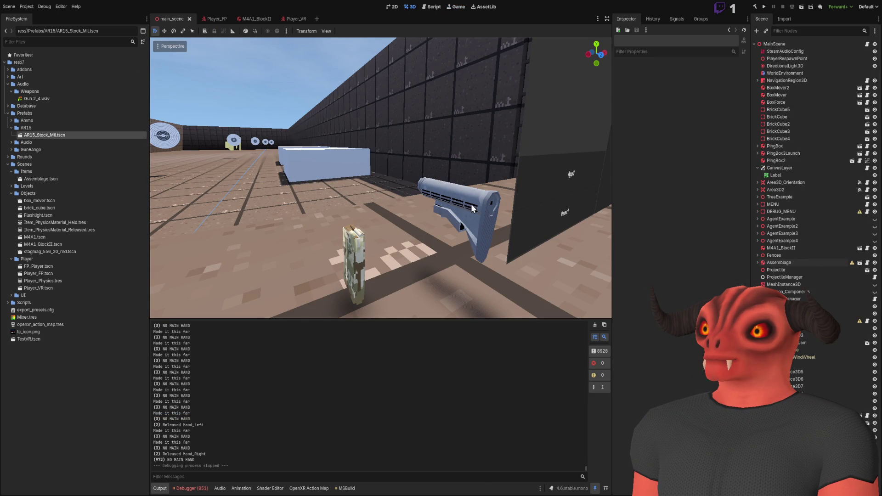
{"action": "left_click", "coordinate": [765, 6]}
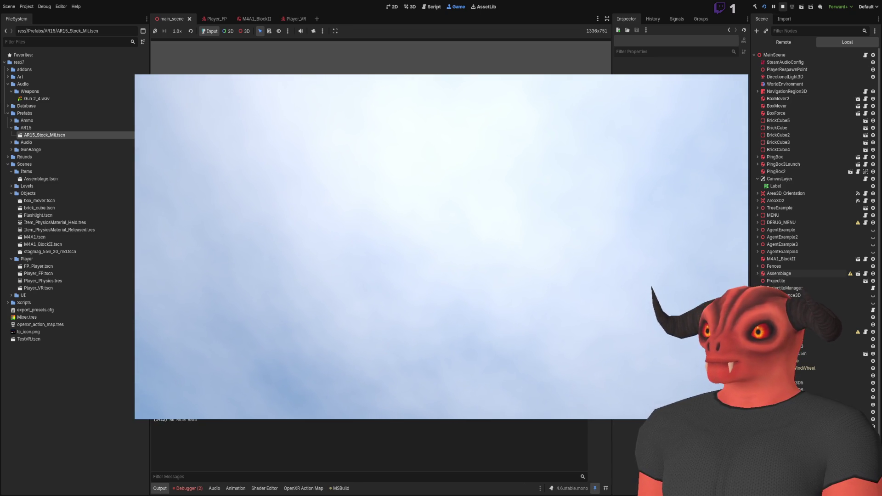
{"action": "left_click", "coordinate": [782, 7]}
{"action": "key", "text": "alt+Tab"}
{"action": "key", "text": "alt+Tab"}
{"action": "key", "text": "alt+Tab"}
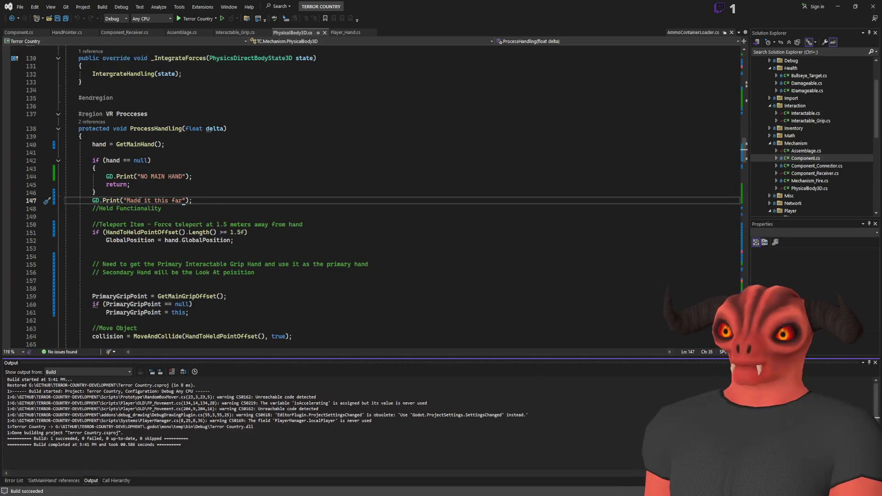
- Wrap the "Made it this far" print in an if (hand.side == HandSide.Right) condition
{"action": "left_click", "coordinate": [138, 192]}
{"action": "key", "text": "Return"}
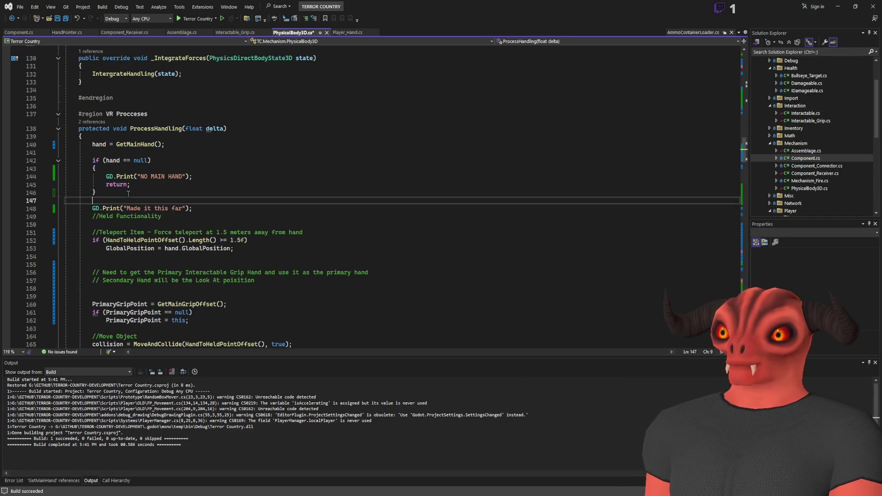
{"action": "type", "text": "if("}
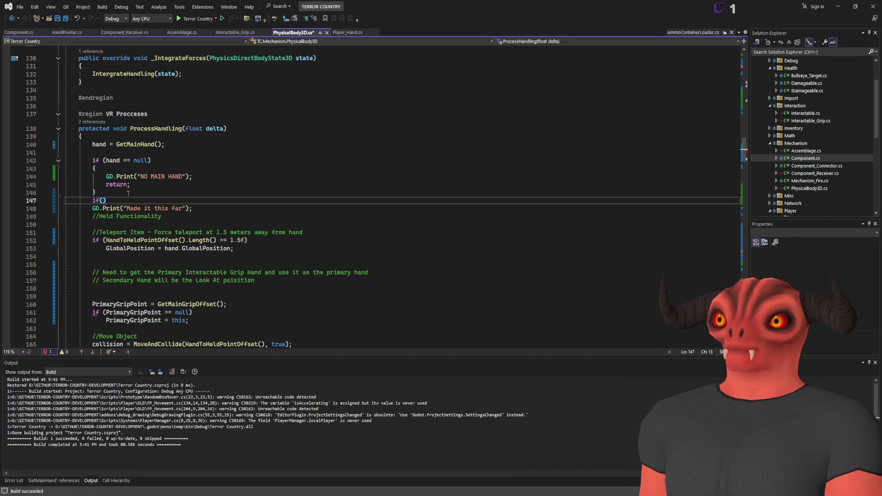
{"action": "type", "text": "hand.side == "}
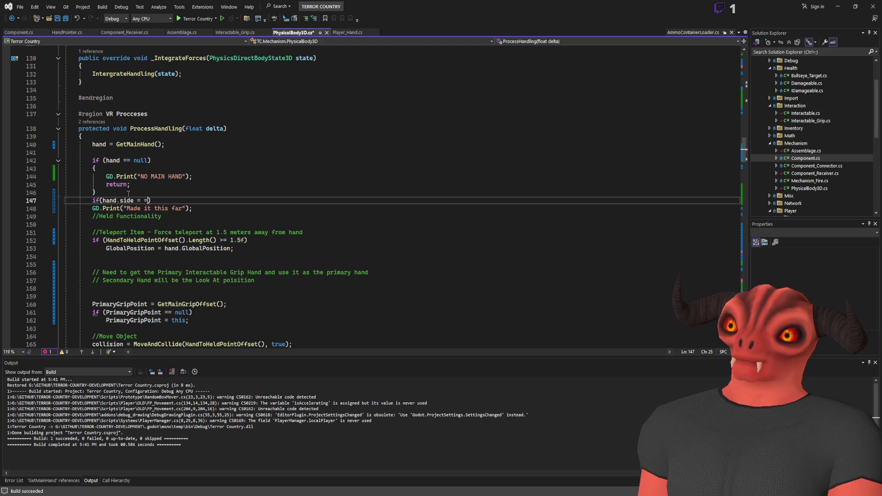
{"action": "type", "text": "HandSide.Right"}
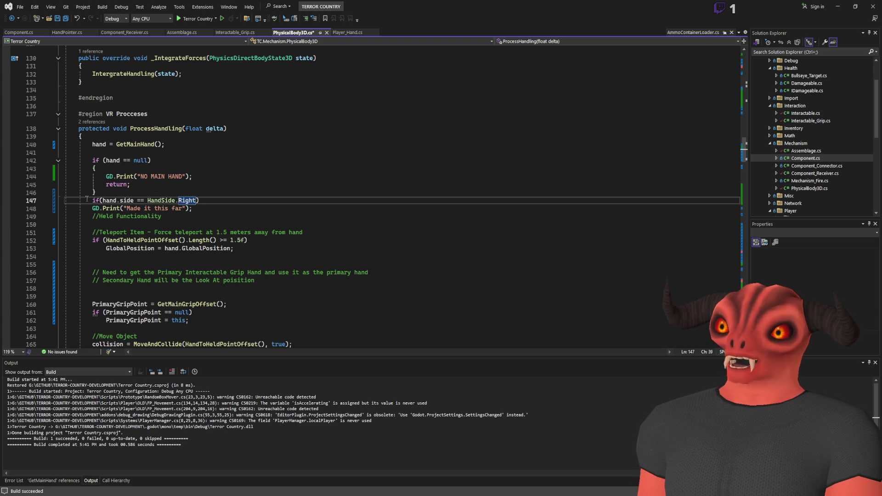
{"action": "left_click", "coordinate": [92, 208]}
{"action": "key", "text": "Tab"}
- Copy that HandSide.Right condition above the "NO MAIN HAND" print inside the null check
{"action": "left_click", "coordinate": [192, 201]}
{"action": "key", "text": "End"}
{"action": "key", "text": "shift+Home"}
{"action": "key", "text": "ctrl+c"}
{"action": "left_click", "coordinate": [96, 168]}
{"action": "key", "text": "Return"}
{"action": "key", "text": "ctrl+v"}
- Save the script and run the game in Godot to test the right-hand check
{"action": "key", "text": "ctrl+s"}
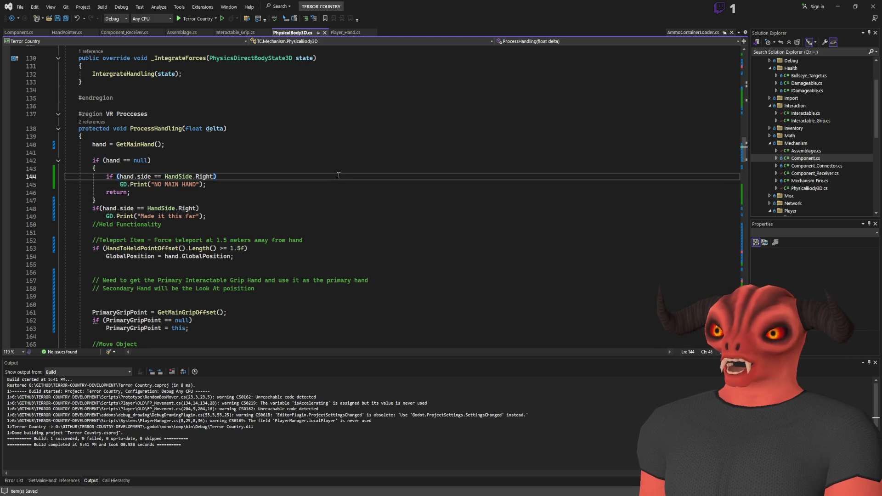
{"action": "key", "text": "alt+Tab"}
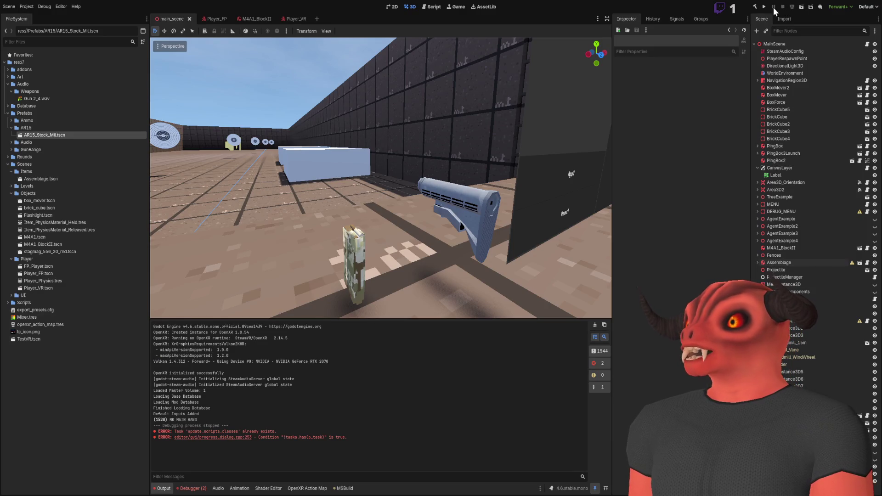
{"action": "left_click", "coordinate": [764, 6]}
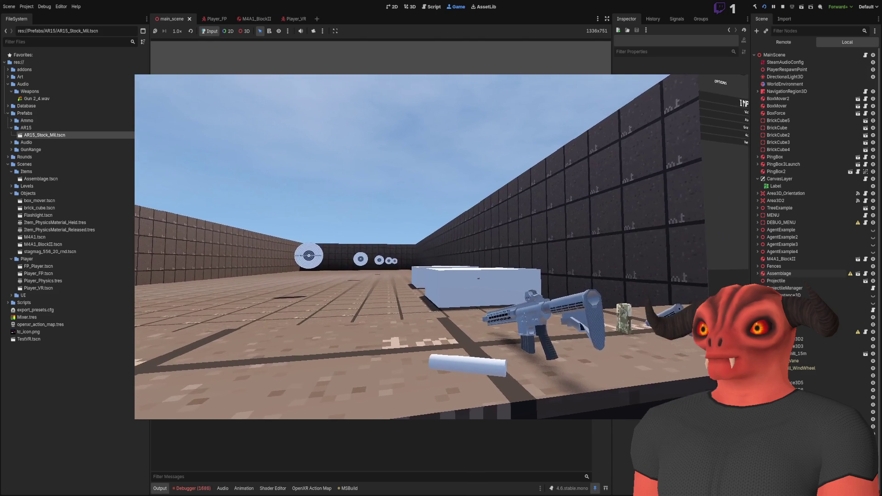
- Stop the game, remove the inner HandSide.Right condition and its leftover whitespace, and save
{"action": "key", "text": "F8"}
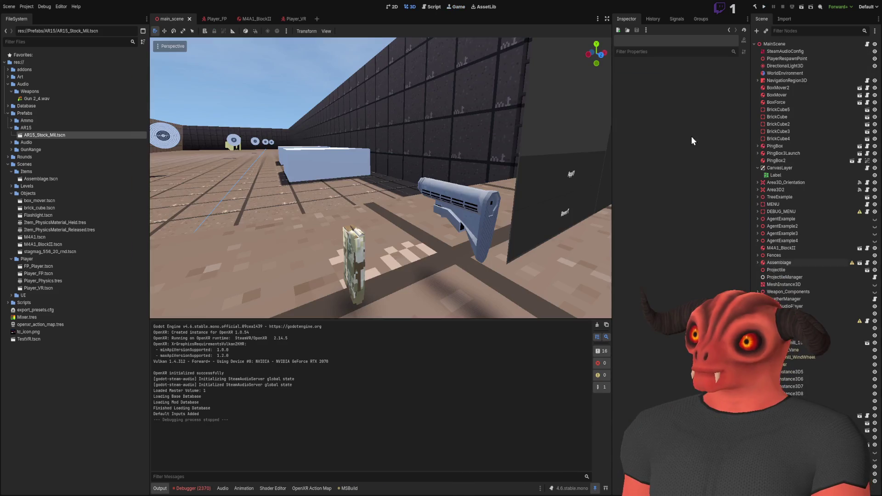
{"action": "key", "text": "alt+Tab"}
{"action": "left_click", "coordinate": [128, 176]}
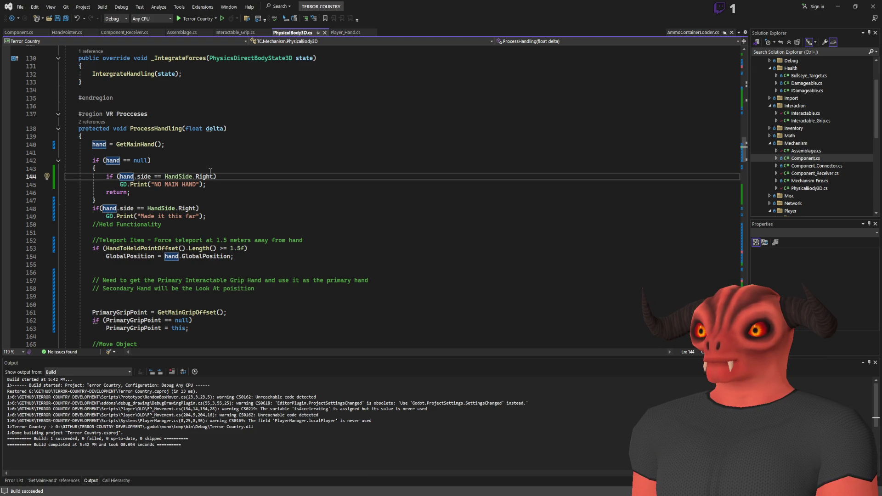
{"action": "left_click_drag", "start_coordinate": [228, 178], "coordinate": [236, 165]}
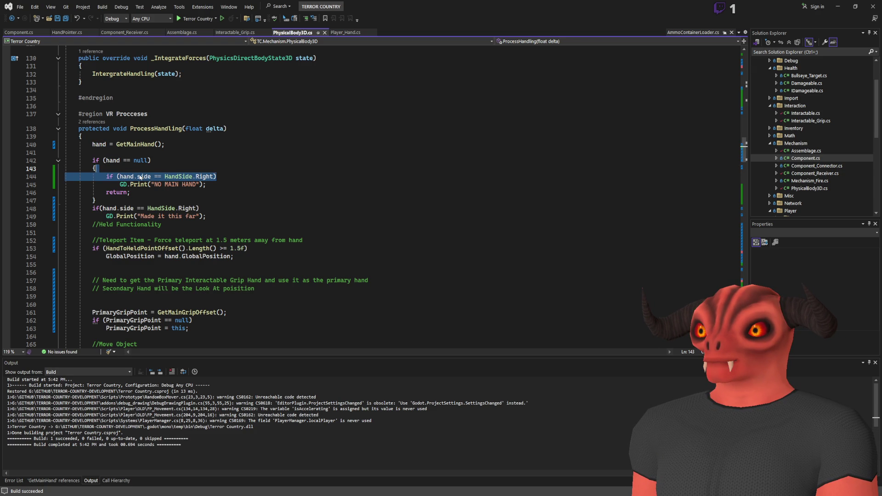
{"action": "key", "text": "Delete"}
{"action": "left_click", "coordinate": [119, 176], "text": "shift"}
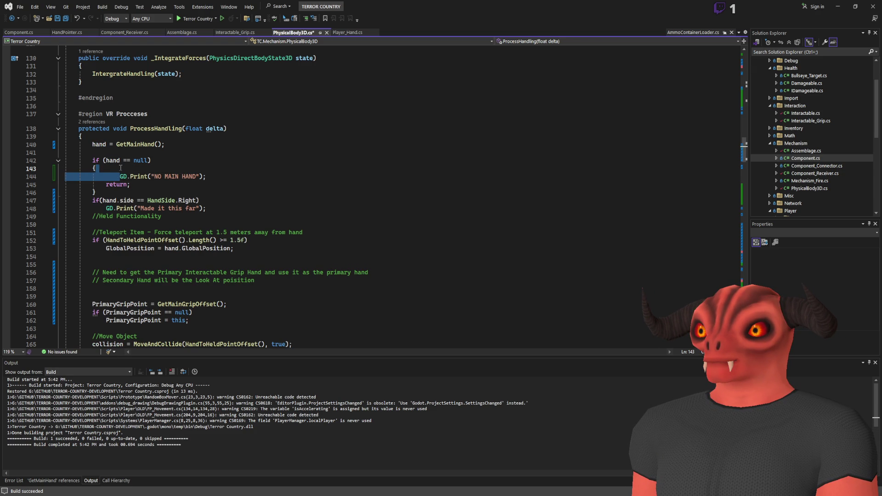
{"action": "key", "text": "Delete"}
{"action": "key", "text": "ctrl+s"}
- Run the VR game again in Godot, then stop it
{"action": "key", "text": "alt+Tab"}
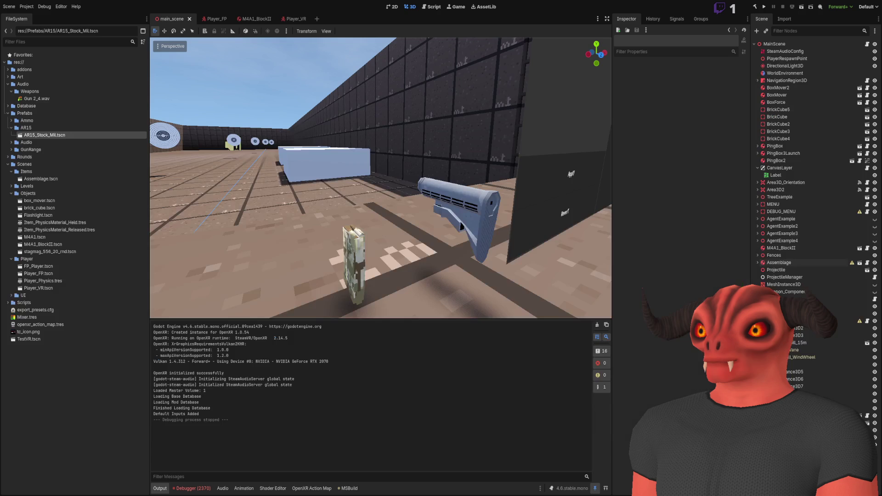
{"action": "left_click", "coordinate": [764, 7]}
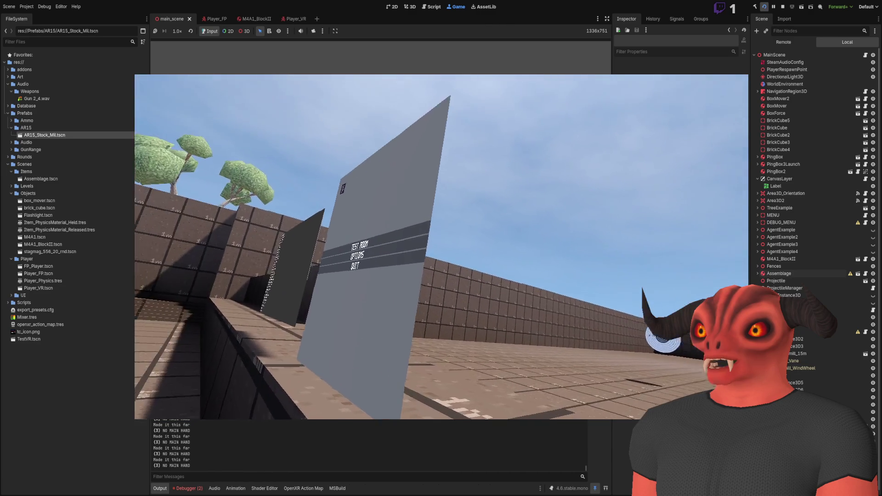
{"action": "key", "text": "F8"}
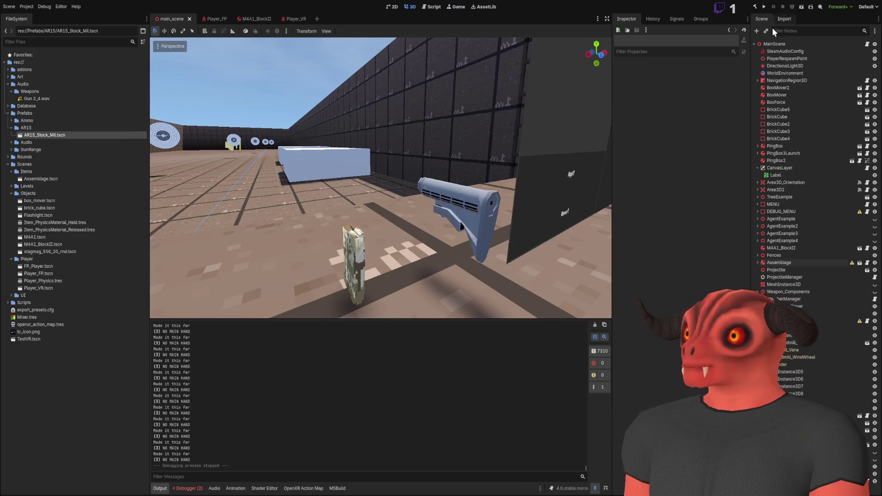
- Delete the GD.Print("NO MAIN HAND") statement under if (hand == null) and relaunch the game
{"action": "key", "text": "alt+Tab"}
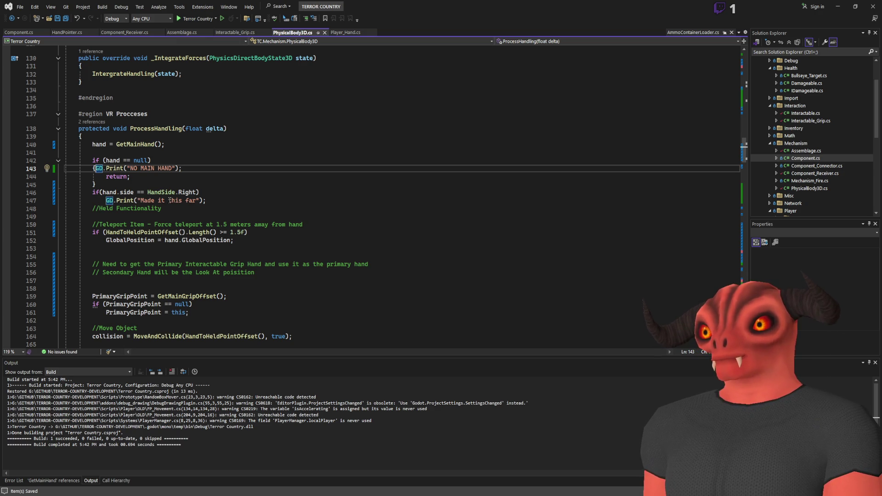
{"action": "left_click_drag", "start_coordinate": [185, 172], "coordinate": [195, 162]}
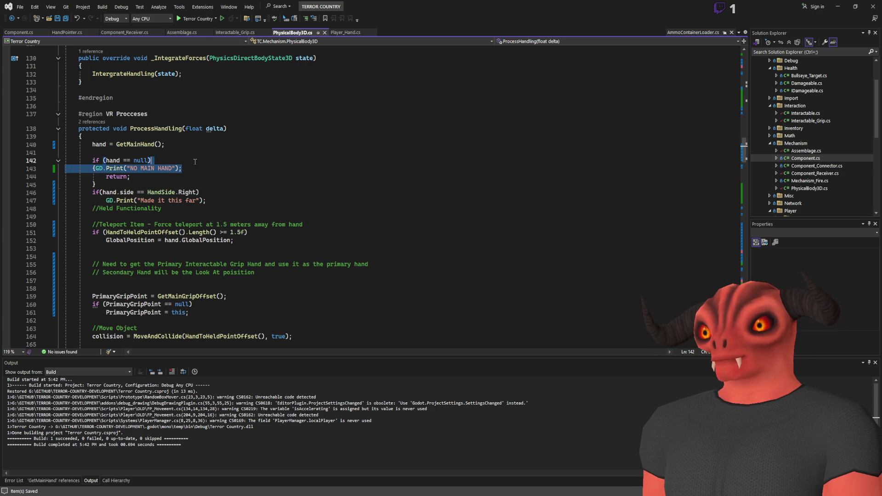
{"action": "key", "text": "shift+Down"}
{"action": "key", "text": "ctrl+shift+Left"}
{"action": "key", "text": "ctrl+shift+Left"}
{"action": "key", "text": "ctrl+shift+Left"}
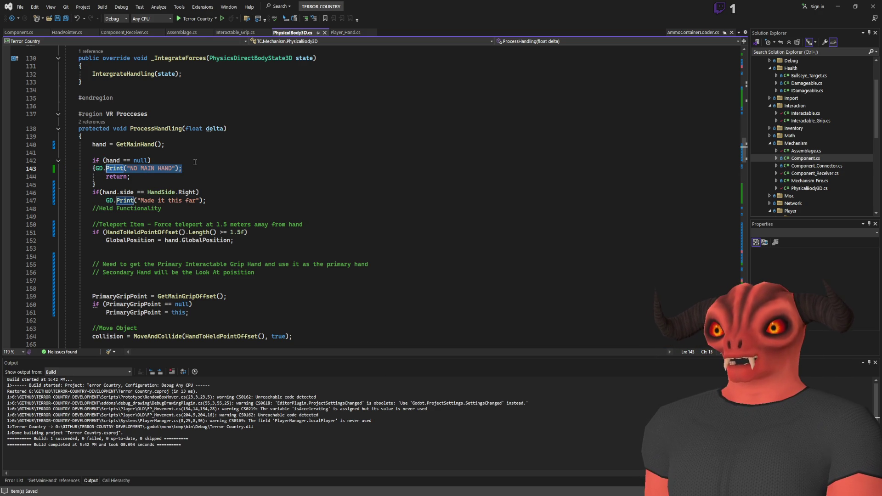
{"action": "key", "text": "Delete"}
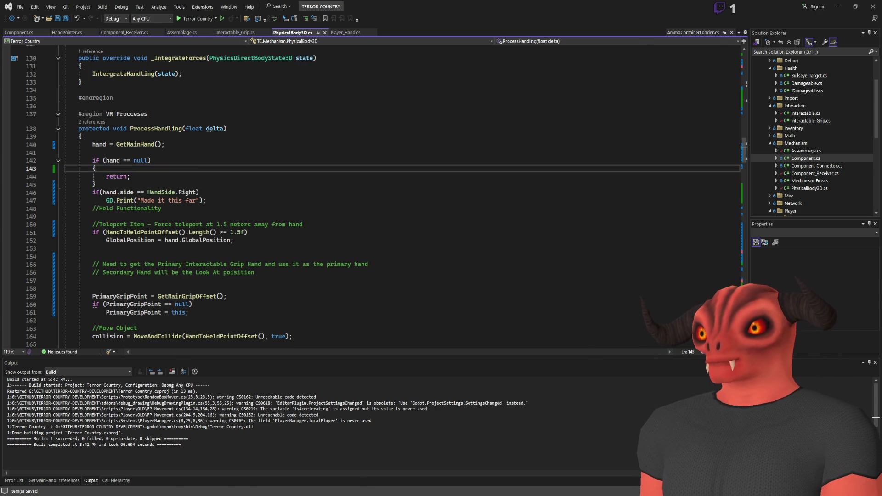
{"action": "key", "text": "alt+Tab"}
{"action": "left_click", "coordinate": [754, 7]}
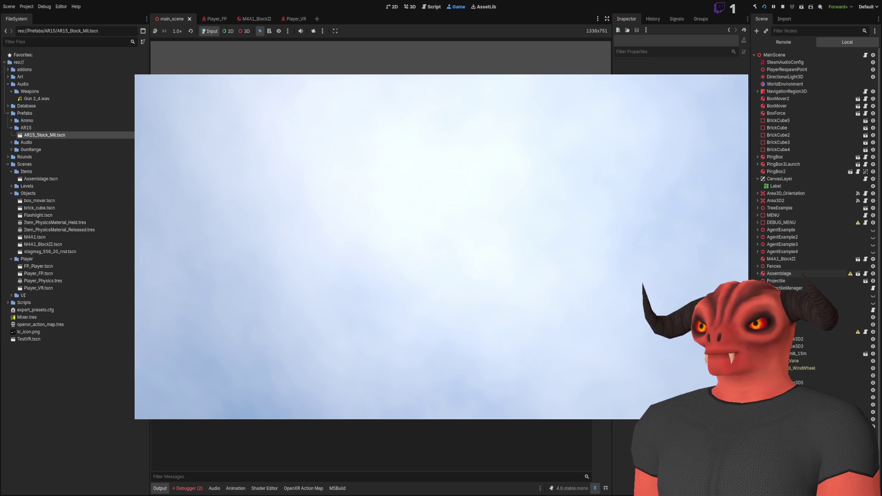
- Test grabbing in the running VR game, then stop it and return to PhysicalBody3D.cs
{"action": "key", "text": "alt+Tab"}
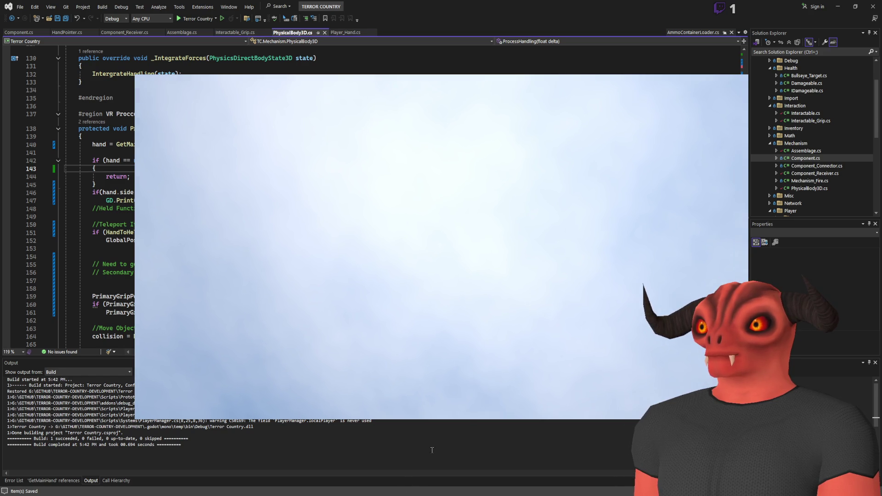
{"action": "key", "text": "alt+Tab"}
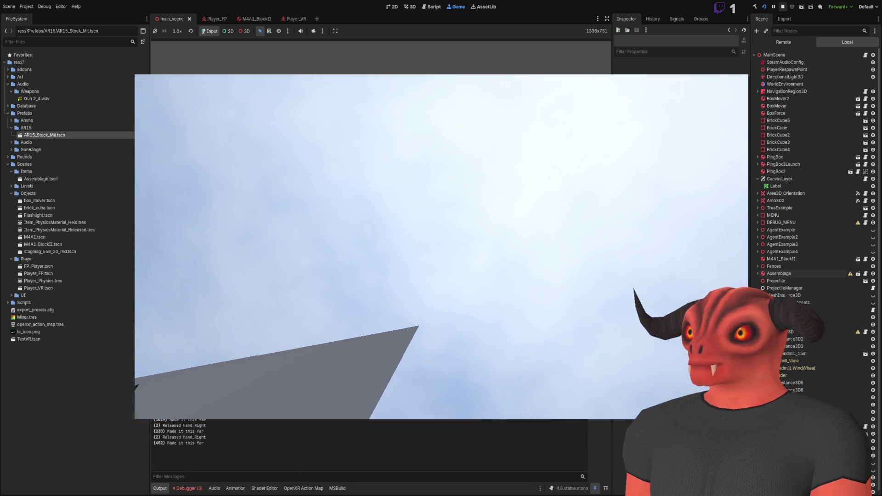
{"action": "key", "text": "F8"}
{"action": "key", "text": "alt+Tab"}
- Peek the GetMainHand definition, find all references to handPrimary, and jump to the handPrimary = hand assignment
{"action": "left_click", "coordinate": [131, 145]}
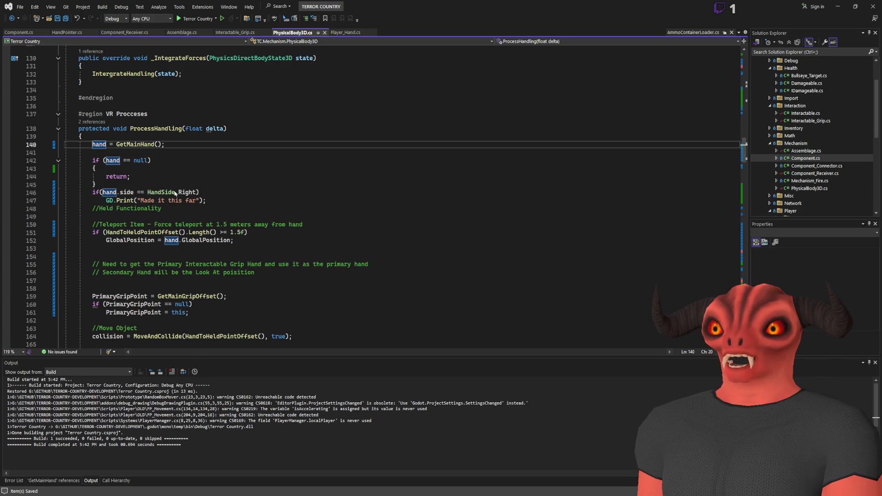
{"action": "key", "text": "alt+F12"}
{"action": "left_click", "coordinate": [245, 183]}
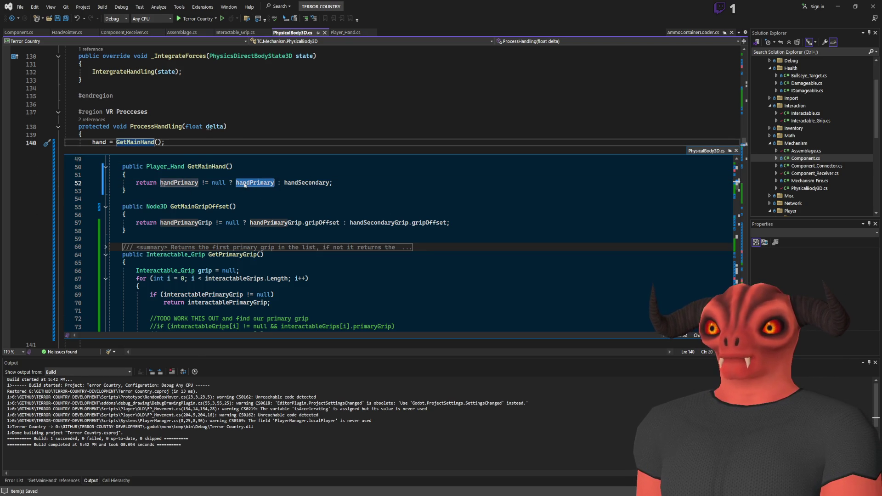
{"action": "key", "text": "shift+F12"}
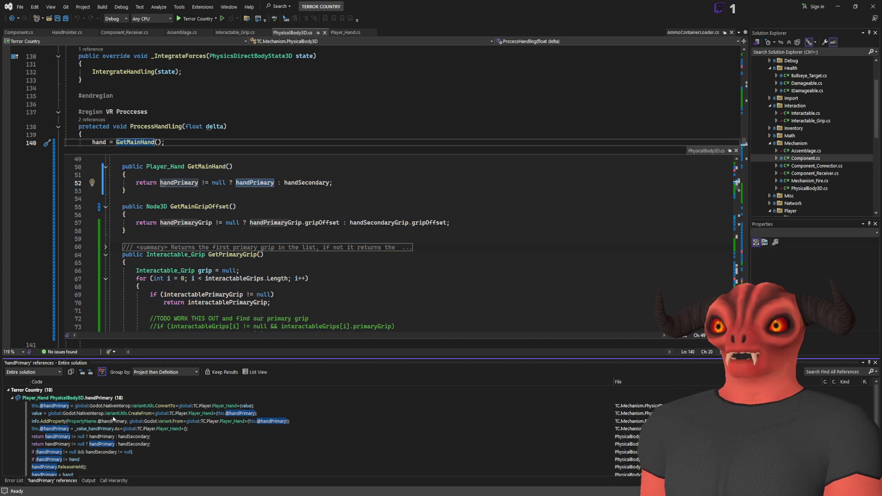
{"action": "scroll", "coordinate": [114, 418], "scroll_direction": "down", "scroll_amount": 3}
{"action": "left_click", "coordinate": [59, 418]}
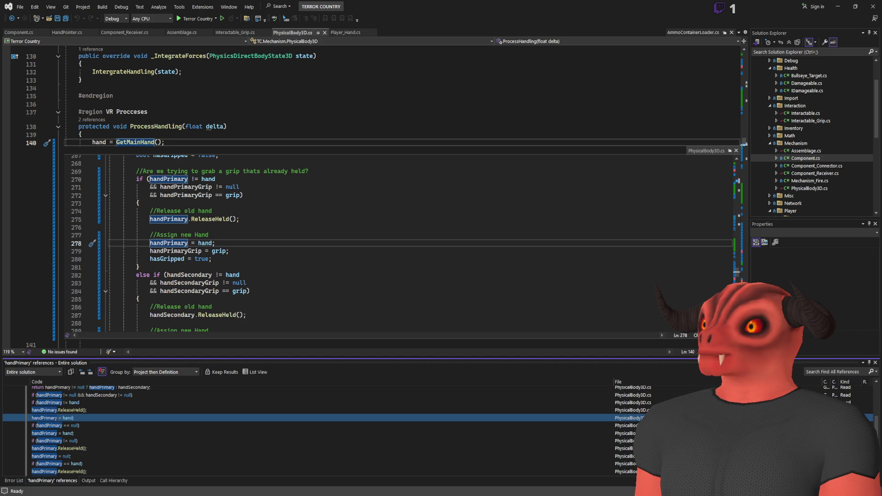
- Check the output in Godot, then close the peeked GetMainHand definition
{"action": "key", "text": "alt+Tab"}
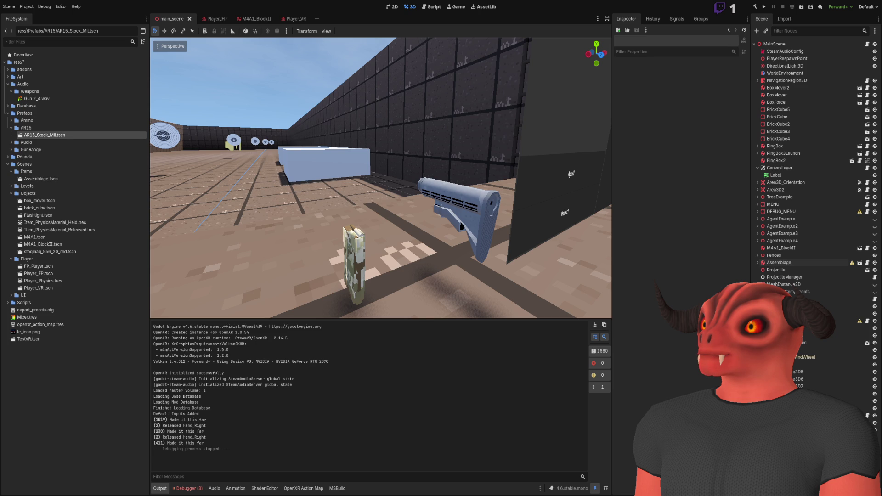
{"action": "key", "text": "alt+Tab"}
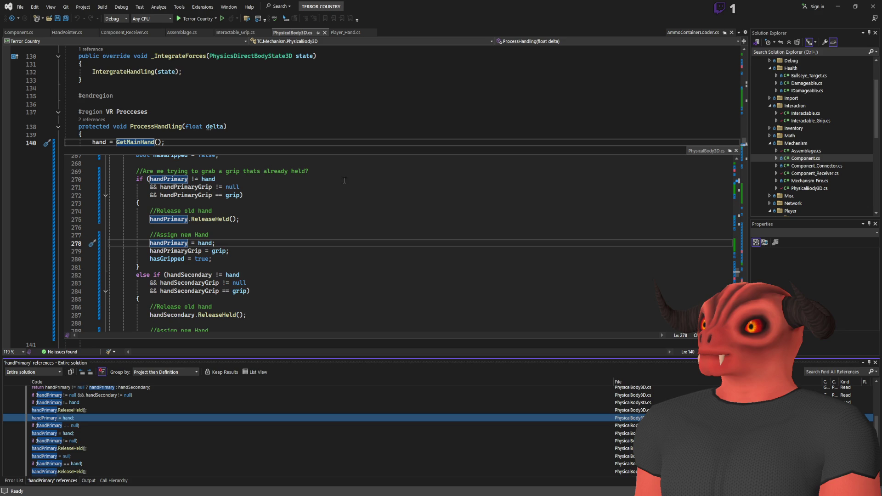
{"action": "left_click", "coordinate": [735, 150]}
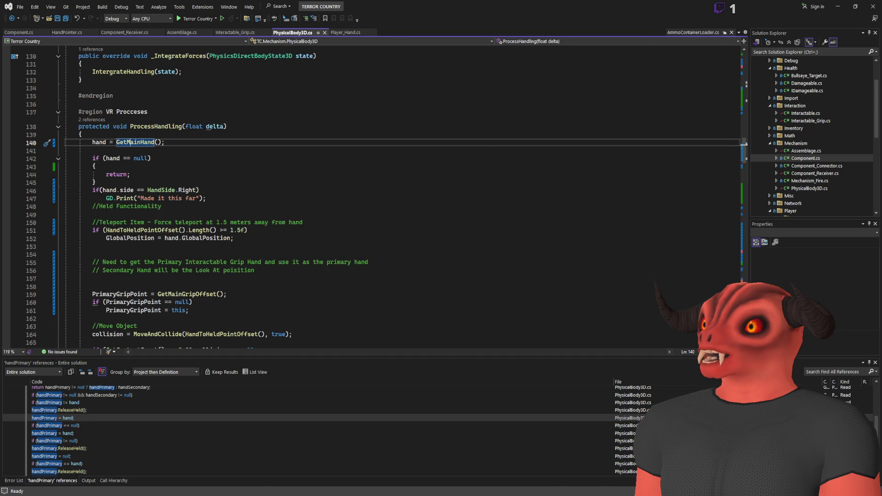
- Delete the HandSide.Right check and its "Made it this far" print, leaving a blank line, and save
{"action": "key", "text": "alt+Tab"}
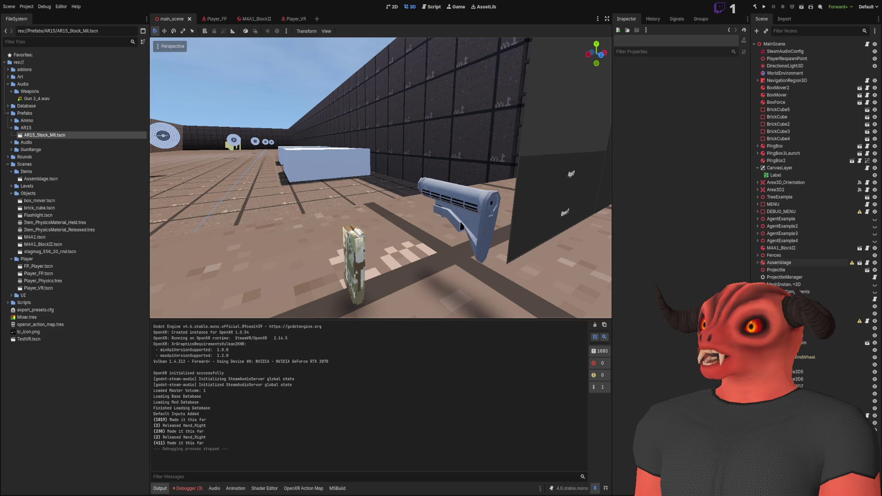
{"action": "key", "text": "alt+Tab"}
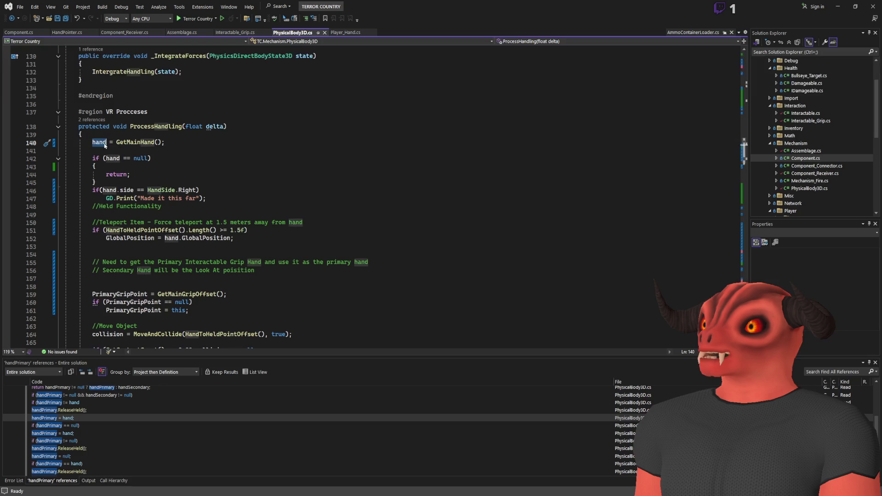
{"action": "left_click_drag", "start_coordinate": [164, 142], "coordinate": [92, 141]}
{"action": "left_click", "coordinate": [232, 135]}
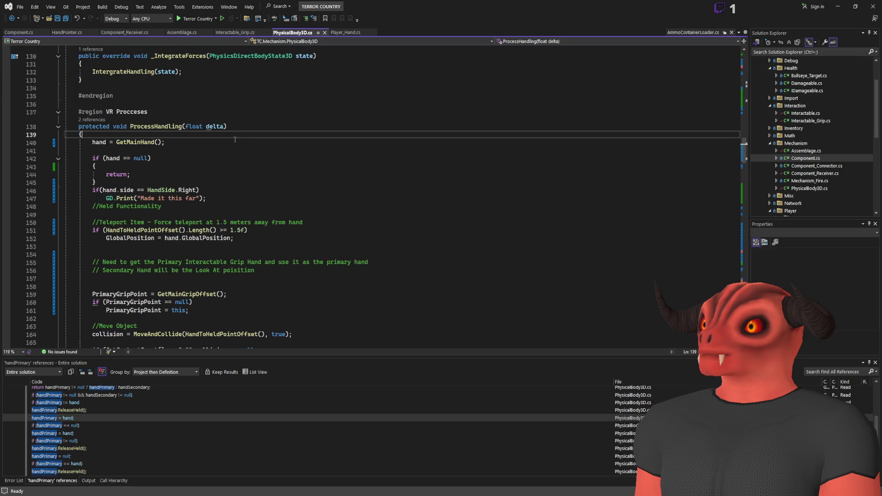
{"action": "left_click_drag", "start_coordinate": [209, 199], "coordinate": [219, 184]}
{"action": "key", "text": "Delete"}
{"action": "key", "text": "Return"}
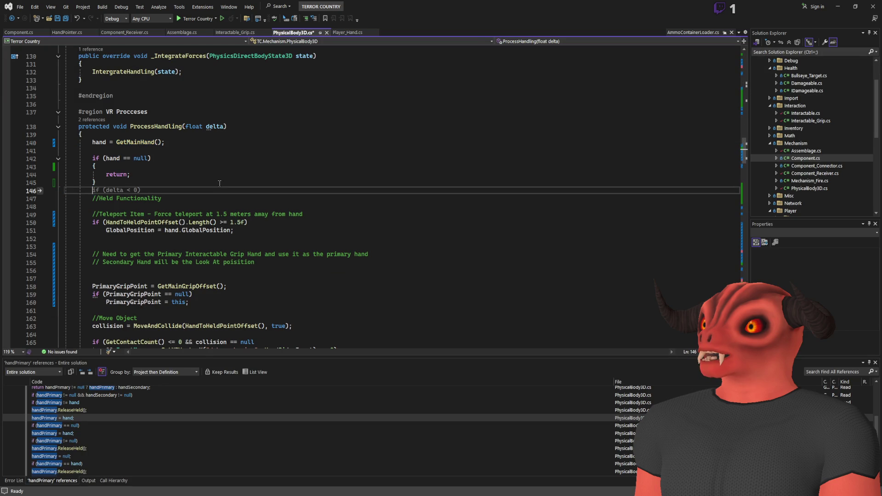
{"action": "key", "text": "Up"}
{"action": "key", "text": "Up"}
{"action": "key", "text": "Up"}
{"action": "key", "text": "ctrl+s"}
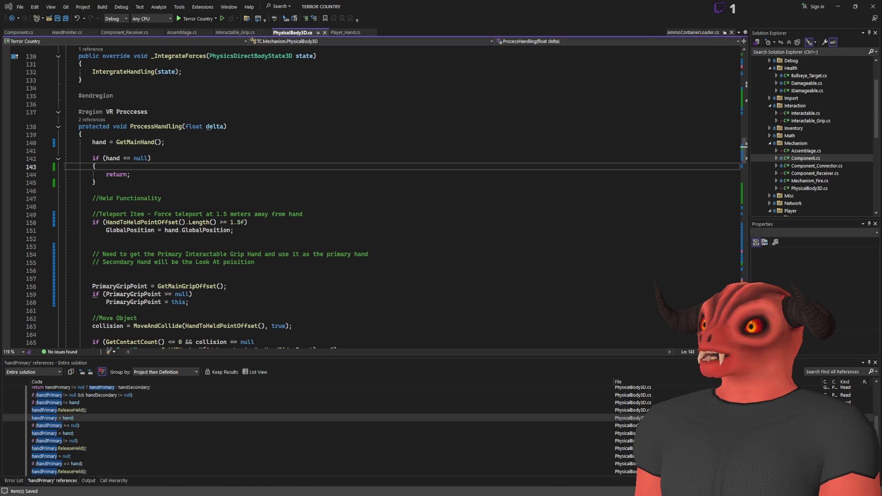
{"action": "key", "text": "alt+Tab"}
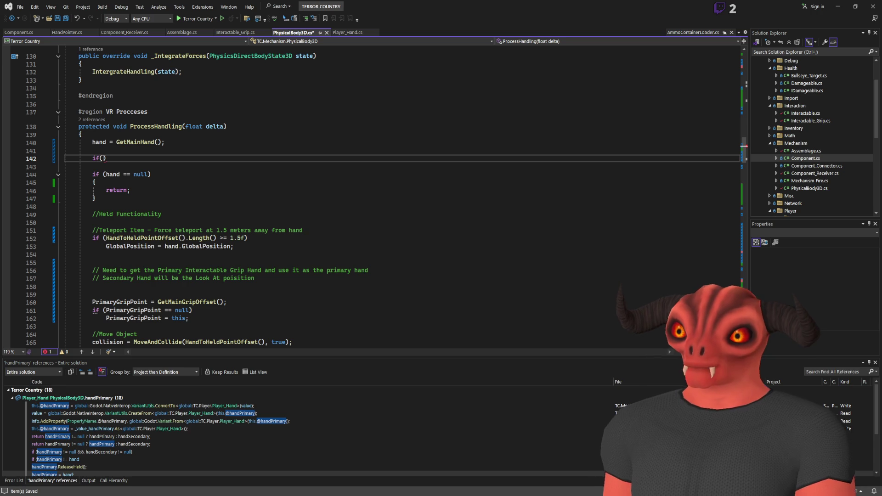
- Extend the null check to cover both hand references and add a GD.Print call in its body
{"action": "type", "text": "primary"}
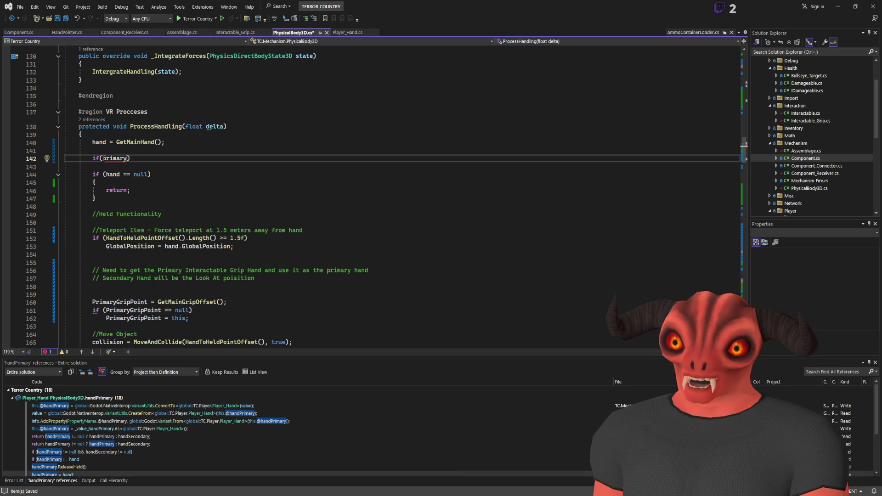
{"action": "key", "text": "ctrl+BackSpace"}
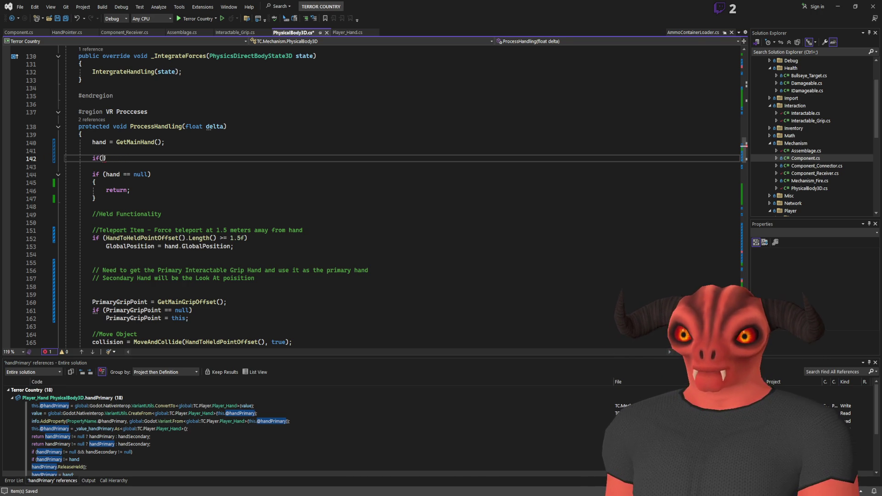
{"action": "type", "text": "handp"}
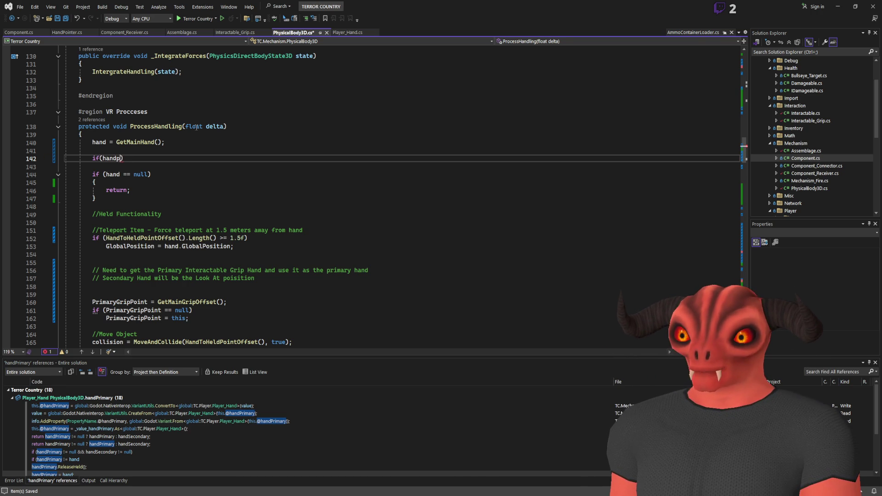
{"action": "type", "text": "ll"}
{"action": "key", "text": "Return"}
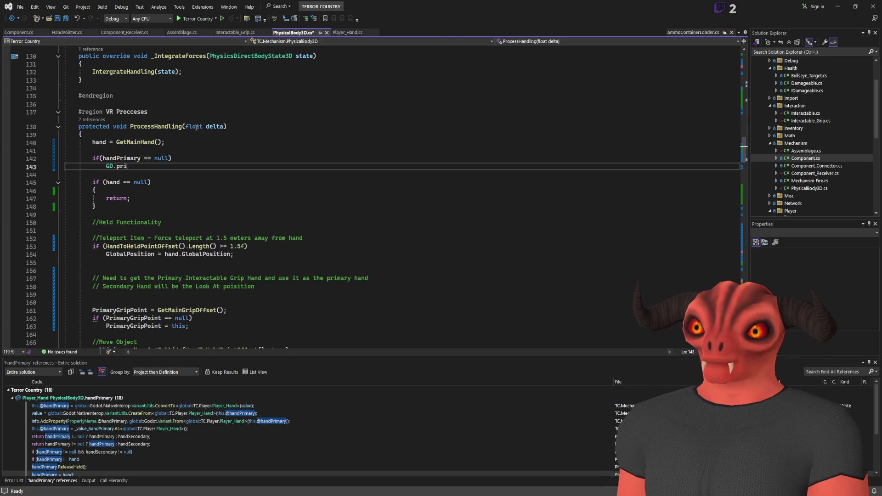
{"action": "type", "text": "();"}
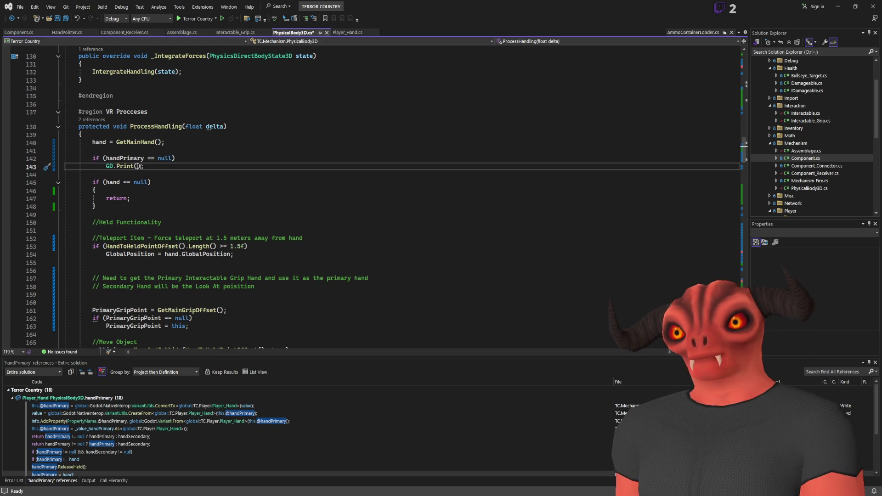
{"action": "left_click", "coordinate": [173, 159]}
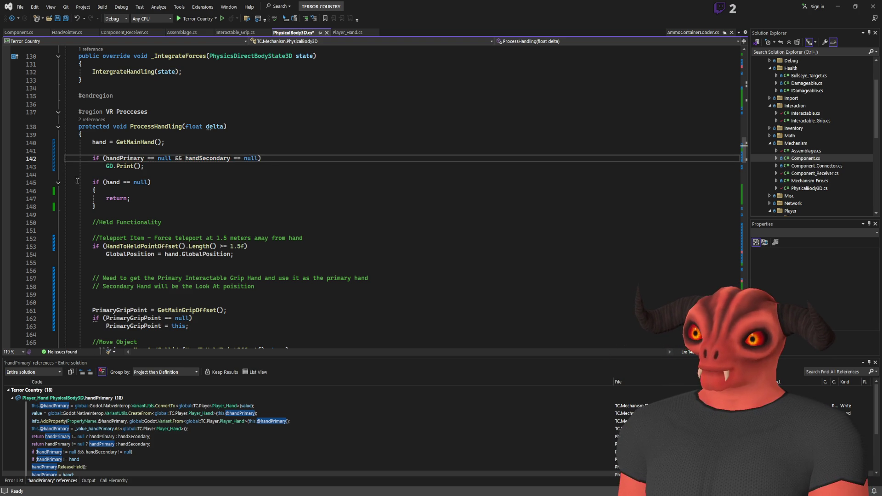
- Give the print the message "No hands" and build the solution
{"action": "left_click", "coordinate": [138, 166]}
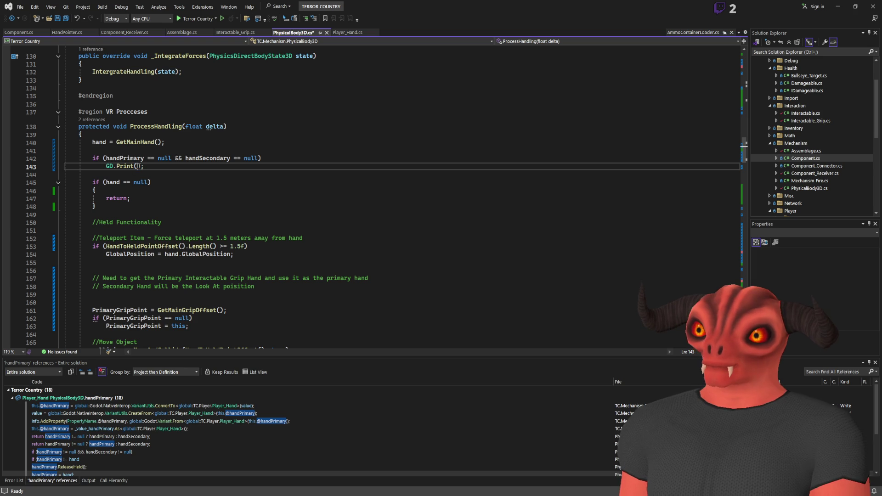
{"action": "type", "text": "\"No hands"}
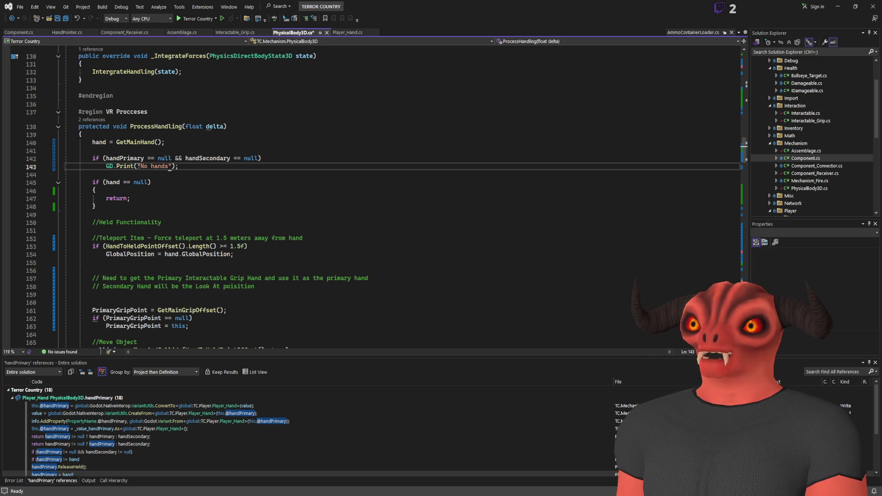
{"action": "key", "text": "ctrl+shift+b"}
{"action": "left_click", "coordinate": [348, 220]}
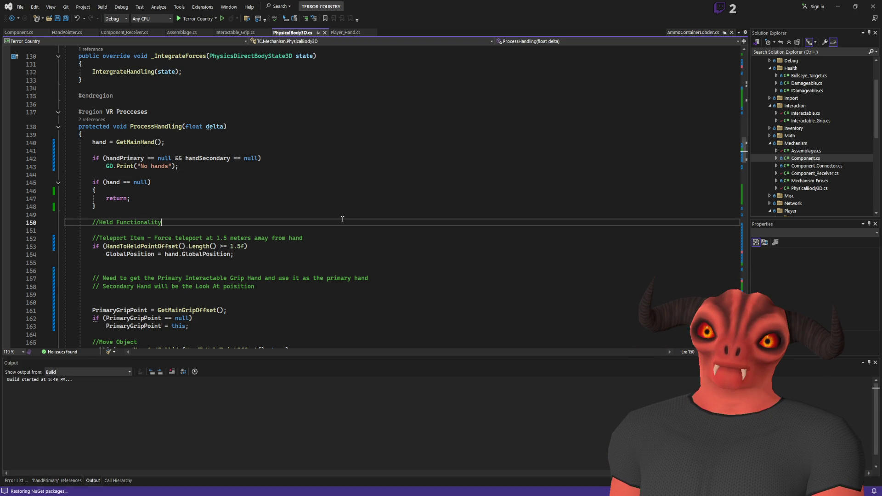
- Once the build succeeds, run the VR scene in Godot to test the "No hands" print
{"action": "left_click", "coordinate": [342, 175]}
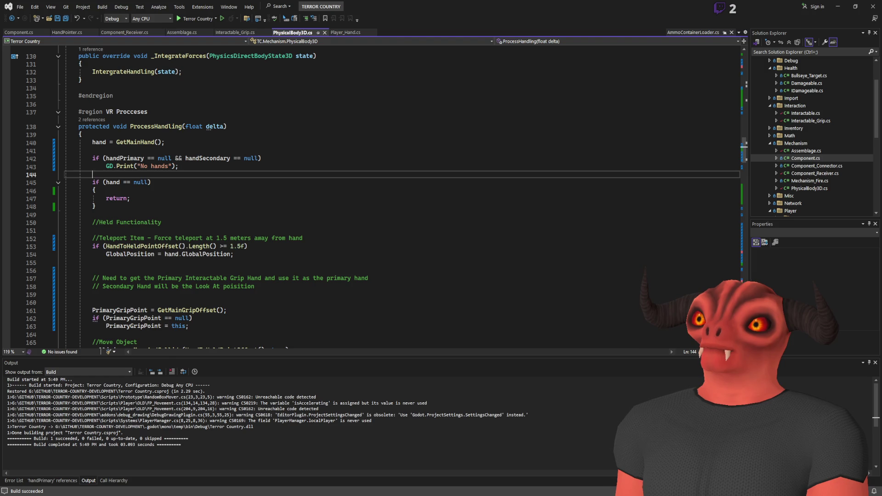
{"action": "key", "text": "alt+Tab"}
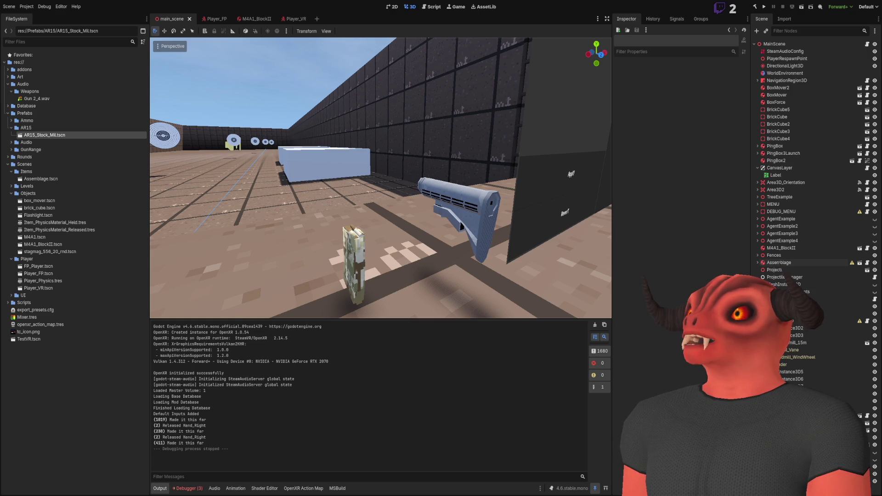
{"action": "left_click", "coordinate": [765, 6]}
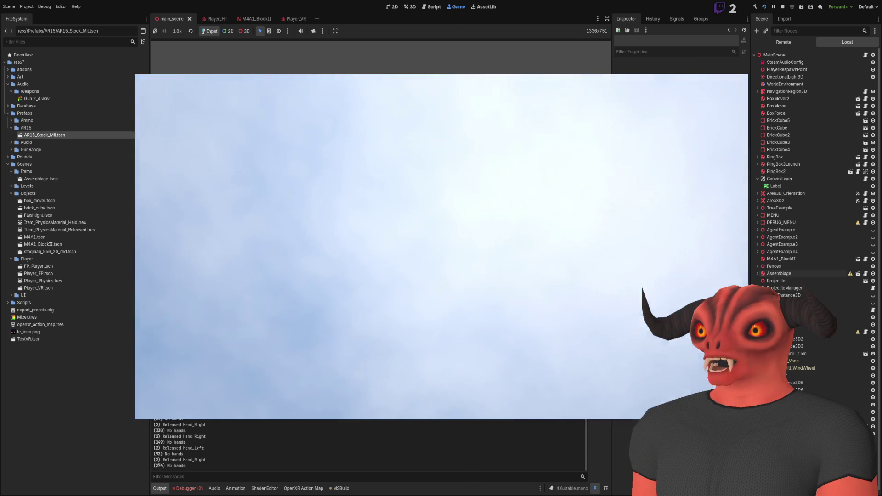
- Stop the Godot test run and review _Ready and _PhysicsProcess in PhysicalBody3D.cs
{"action": "key", "text": "F8"}
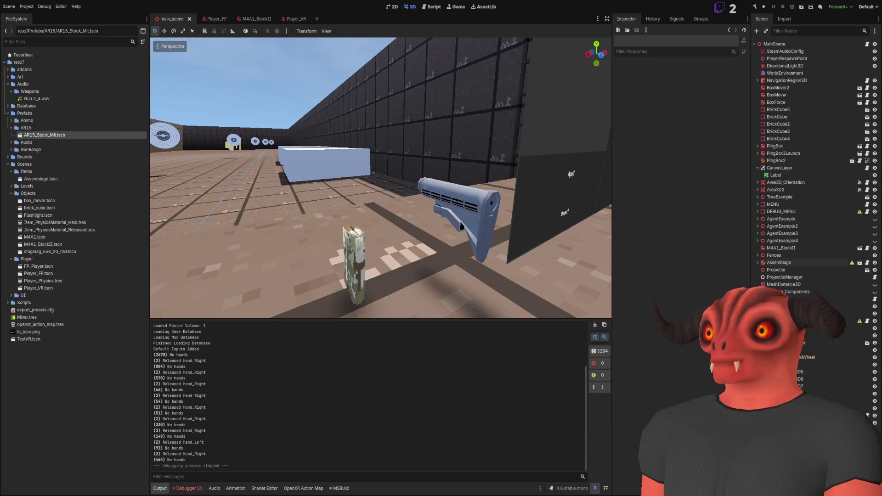
{"action": "key", "text": "alt+Tab"}
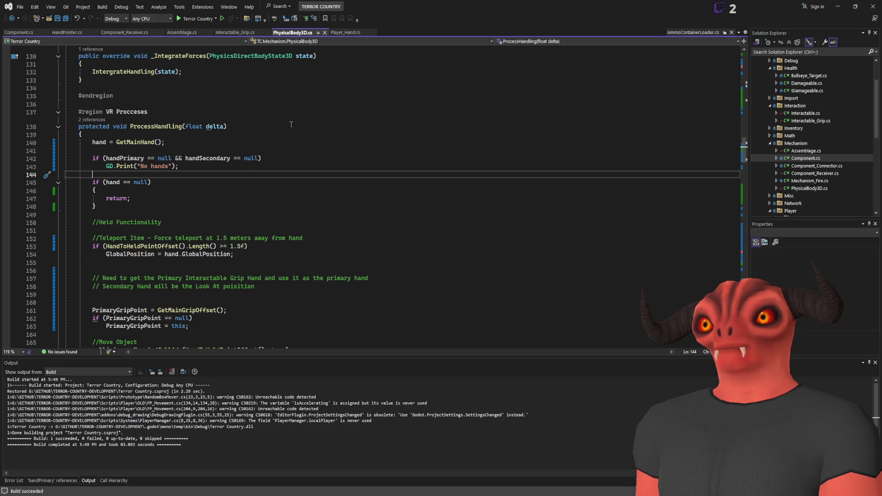
{"action": "scroll", "coordinate": [290, 124], "scroll_direction": "up", "scroll_amount": 20}
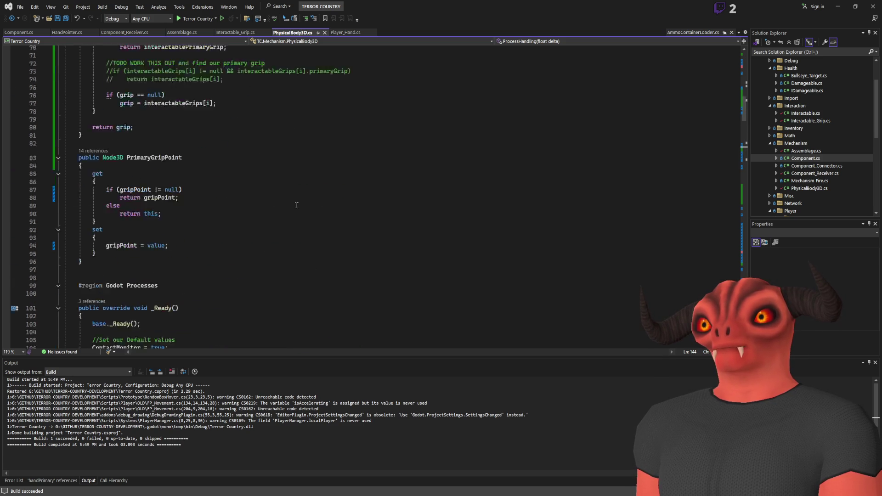
{"action": "scroll", "coordinate": [299, 216], "scroll_direction": "down", "scroll_amount": 20}
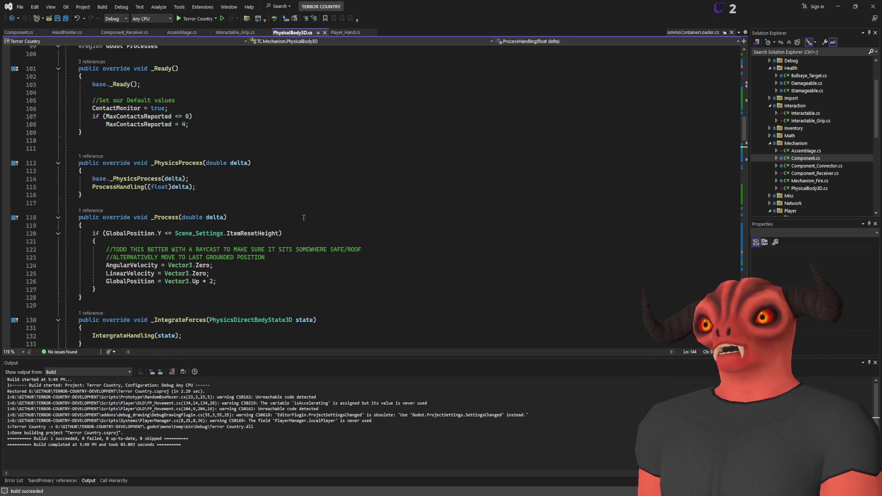
{"action": "key", "text": "alt+Tab"}
- Filter the Scene tree for PhysicalBody3D, clear the filter, and run the VR scene again
{"action": "left_click", "coordinate": [787, 28]}
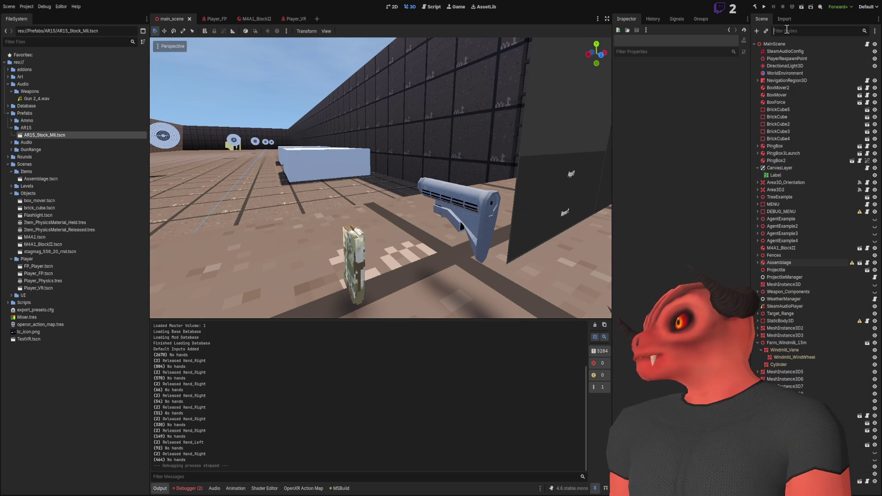
{"action": "type", "text": "physicsbodt3d"}
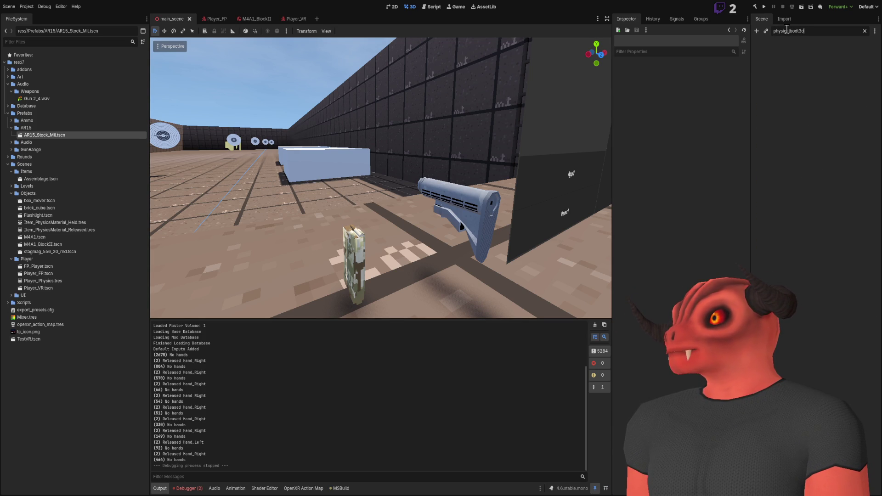
{"action": "key", "text": "ctrl+a"}
{"action": "type", "text": "Ph"}
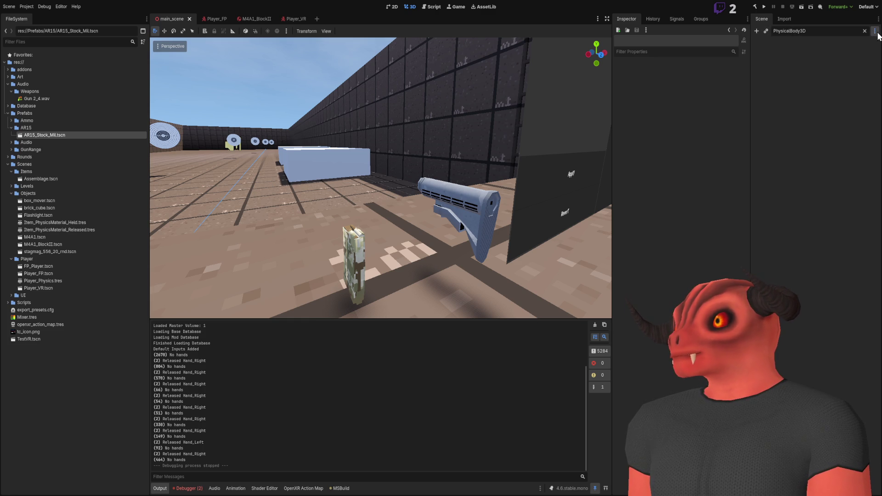
{"action": "type", "text": "type:"}
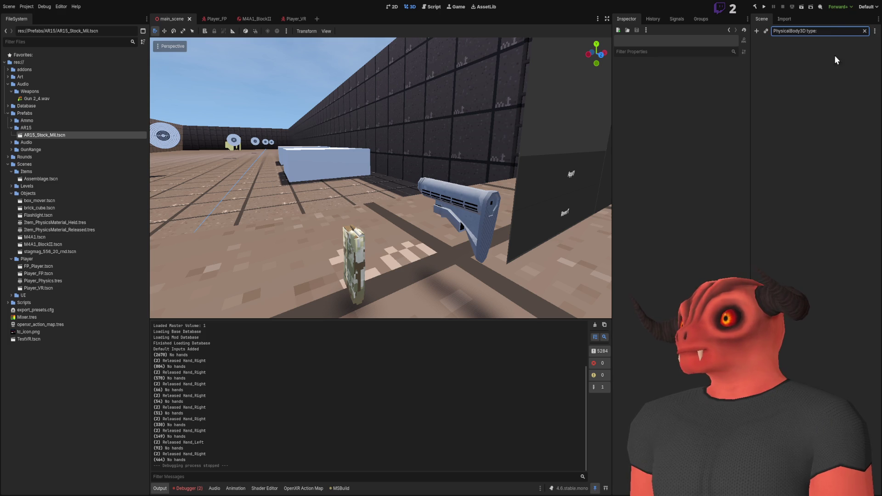
{"action": "left_click", "coordinate": [864, 31]}
{"action": "key", "text": "F5"}
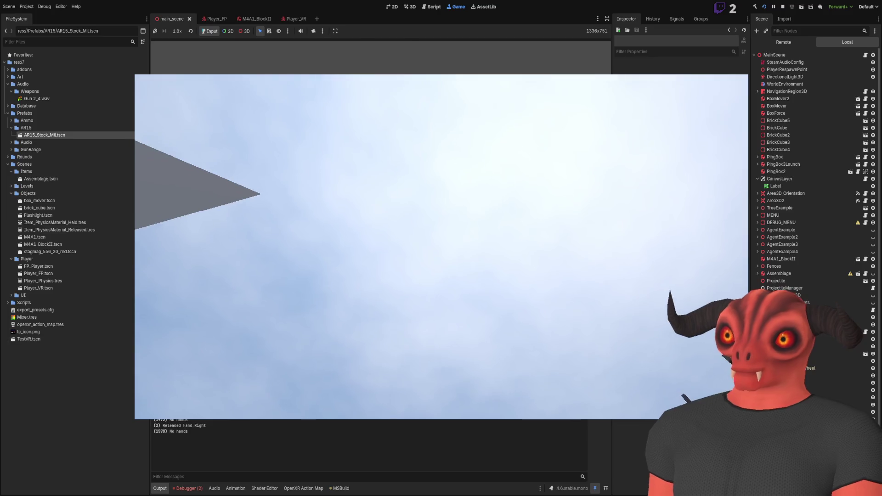
- Check the code and milestone notes while the game runs, then stop the test run
{"action": "key", "text": "alt+Tab"}
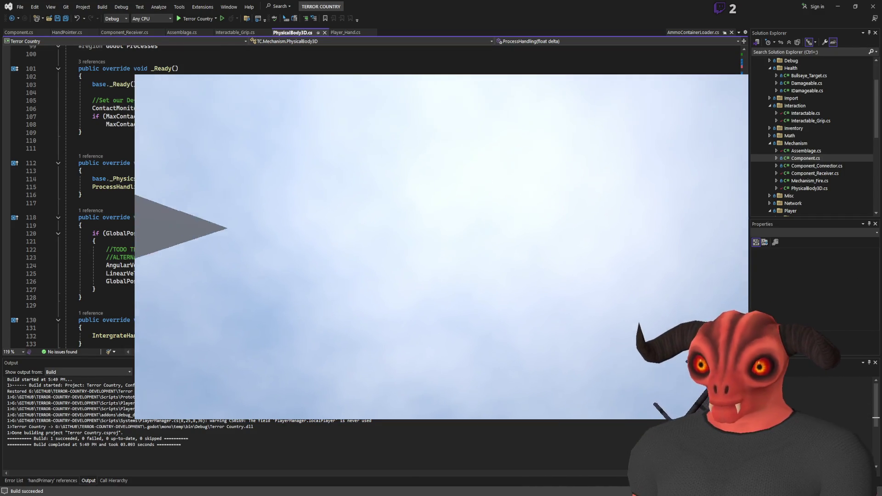
{"action": "scroll", "coordinate": [69, 198], "scroll_direction": "down", "scroll_amount": 10}
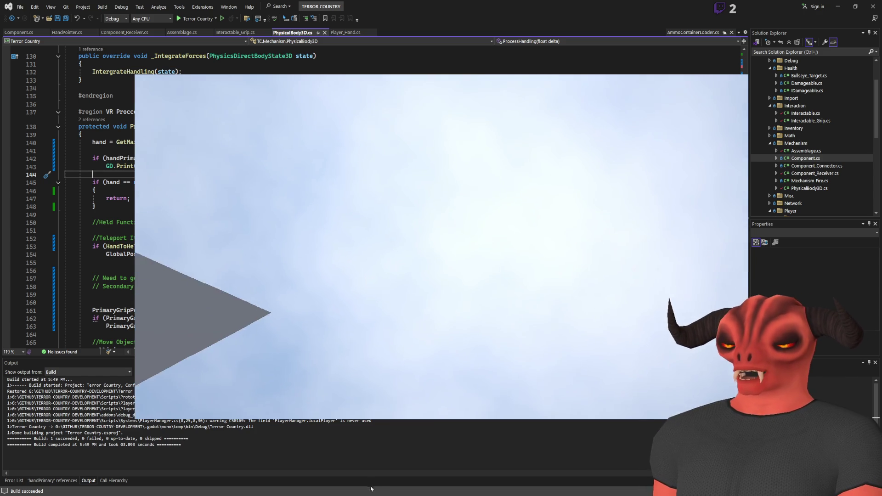
{"action": "key", "text": "alt+Tab"}
{"action": "key", "text": "alt+Tab"}
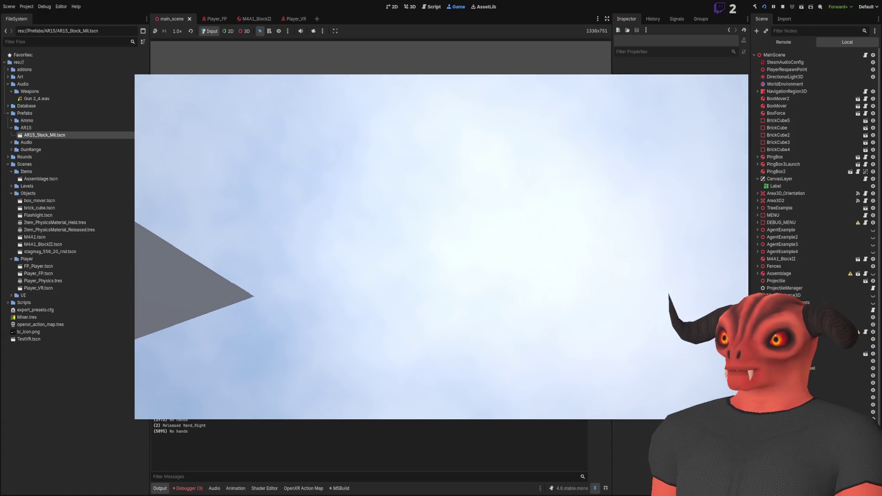
{"action": "left_click", "coordinate": [783, 6]}
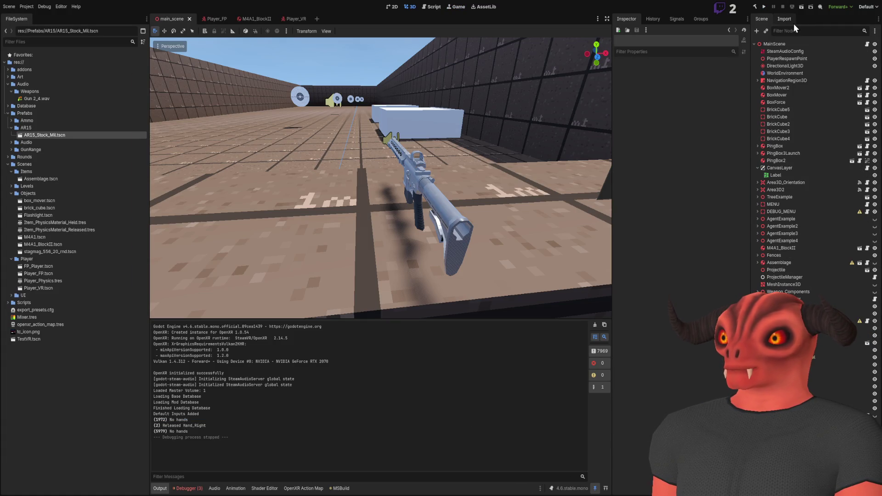
- Search the Scene tree for Assemblage, clear it, and move the 3D view close to the rifle
{"action": "left_click", "coordinate": [793, 28]}
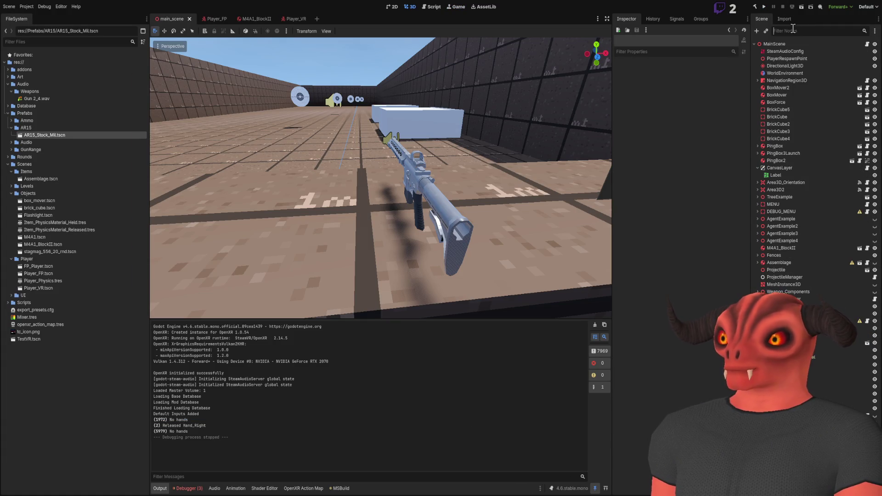
{"action": "type", "text": "assemb"}
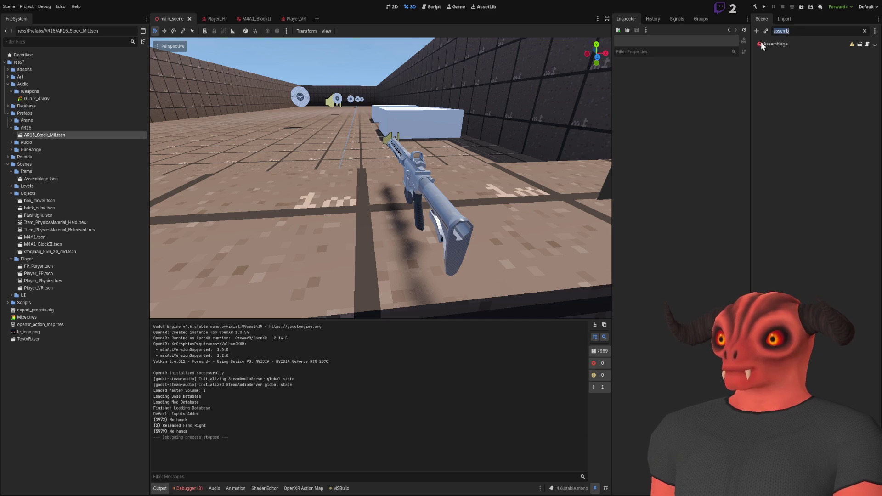
{"action": "key", "text": "BackSpace"}
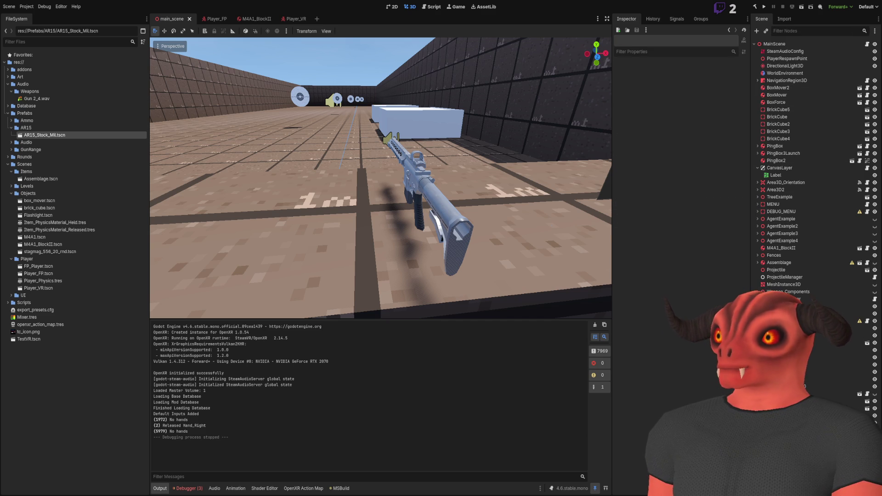
{"action": "mouse_move", "coordinate": [380, 177]}
{"action": "left_mouse_down"}
{"action": "mouse_move", "coordinate": [457, 214]}
{"action": "mouse_move", "coordinate": [565, 214]}
{"action": "mouse_move", "coordinate": [450, 194]}
{"action": "mouse_move", "coordinate": [356, 230]}
{"action": "mouse_move", "coordinate": [302, 223]}
{"action": "mouse_move", "coordinate": [402, 304]}
{"action": "left_mouse_up"}
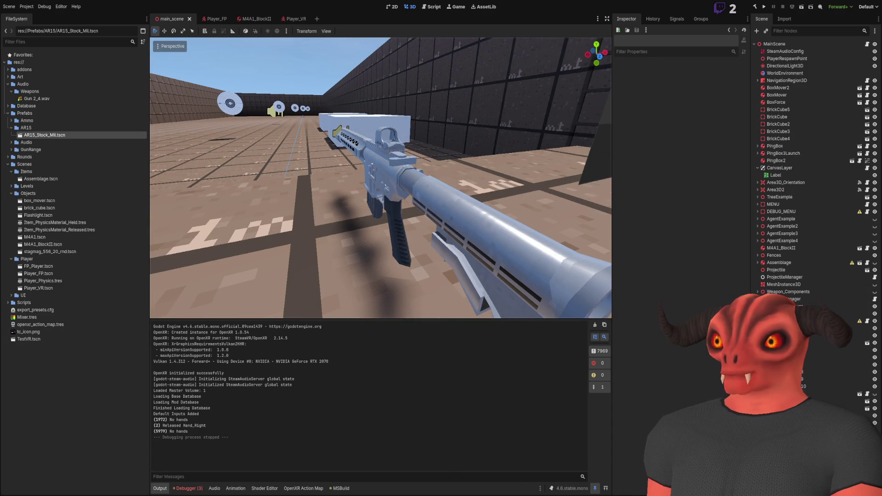
{"action": "key", "text": "alt+Tab"}
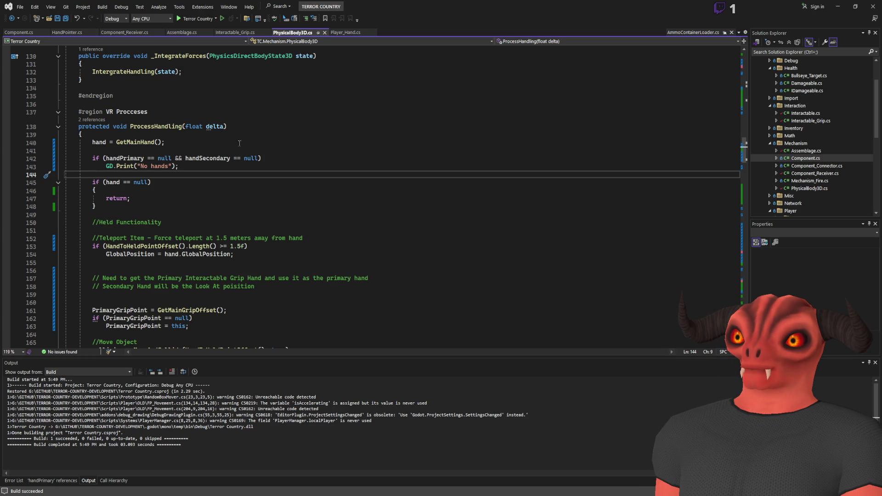
- List every reference to the PhysicalBody3D class with Find All References
{"action": "scroll", "coordinate": [167, 143], "scroll_direction": "up", "scroll_amount": 20}
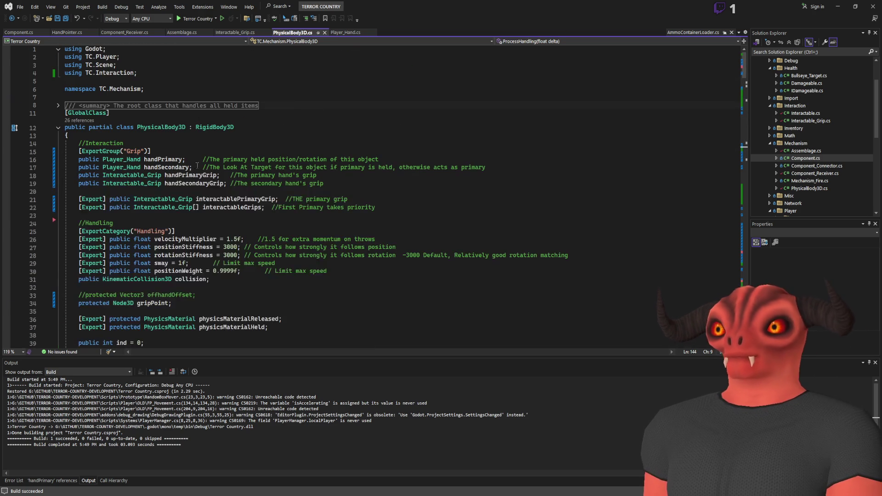
{"action": "left_click", "coordinate": [164, 127]}
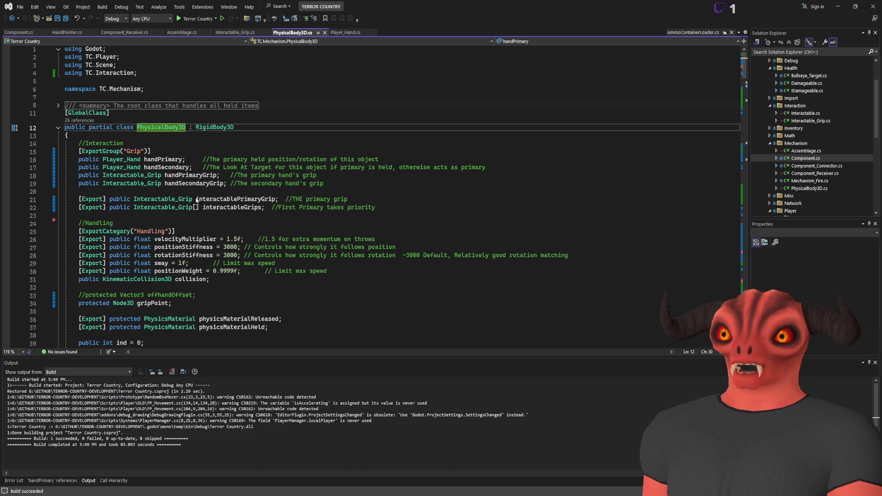
{"action": "key", "text": "shift+F12"}
{"action": "scroll", "coordinate": [558, 443], "scroll_direction": "down", "scroll_amount": 3}
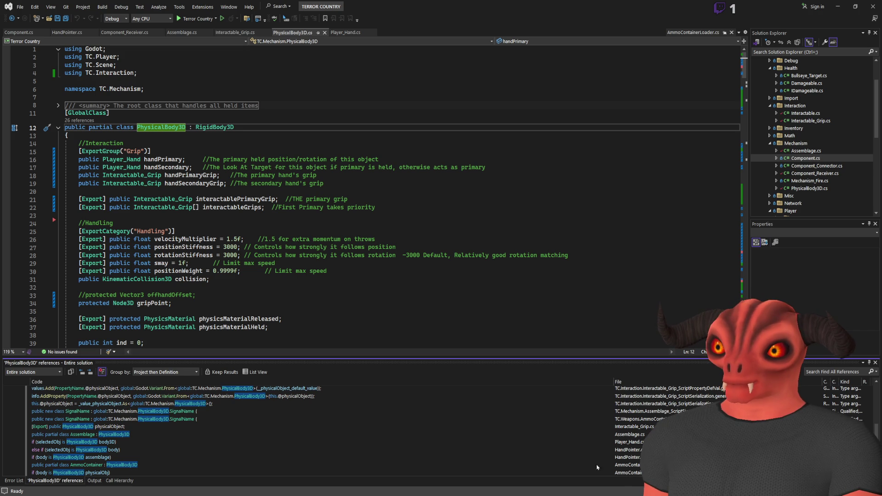
{"action": "key", "text": "alt+Tab"}
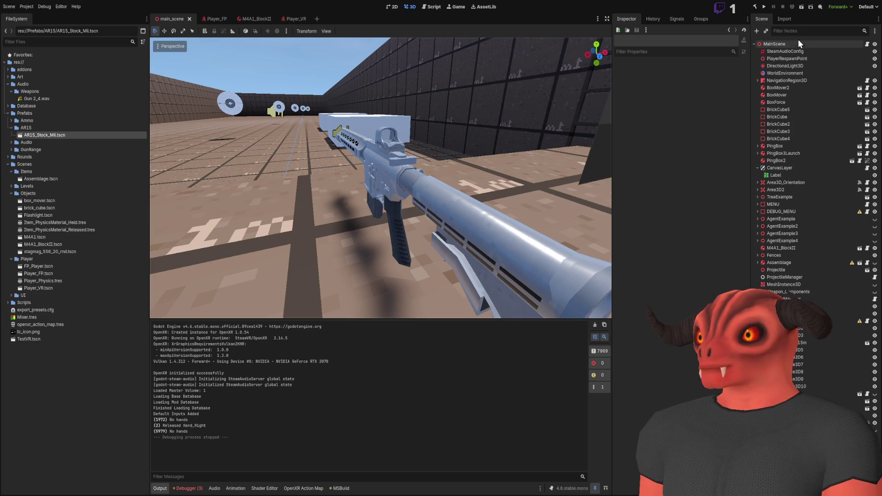
- Delete the Stagmag_556_20Rnd magazine node from the scene
{"action": "left_click", "coordinate": [798, 31]}
{"action": "type", "text": "ammo"}
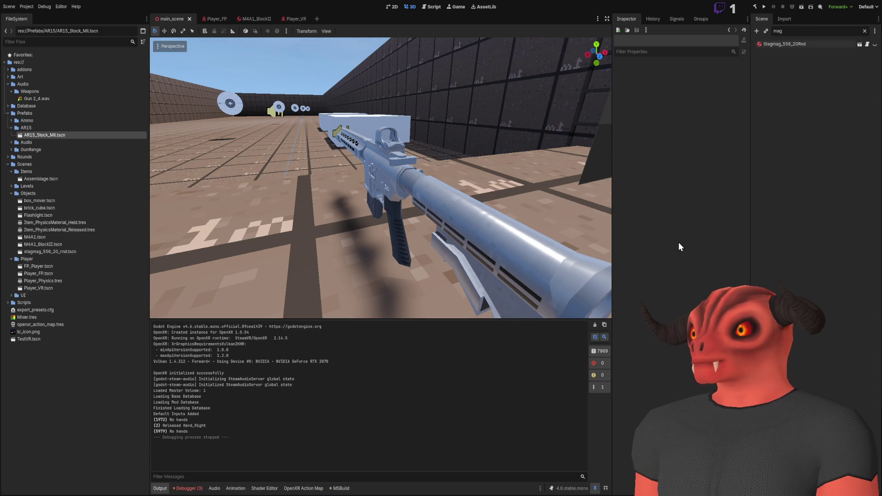
{"action": "key", "text": "BackSpace"}
{"action": "left_click", "coordinate": [390, 229]}
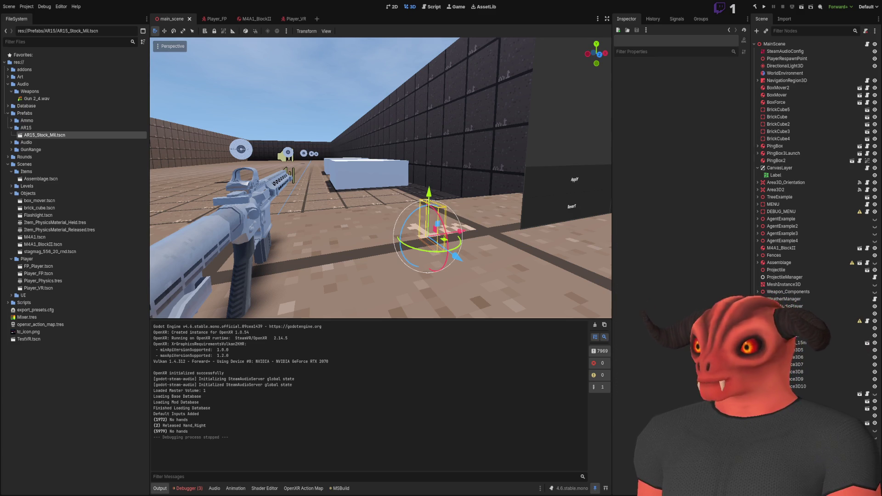
{"action": "key", "text": "Delete"}
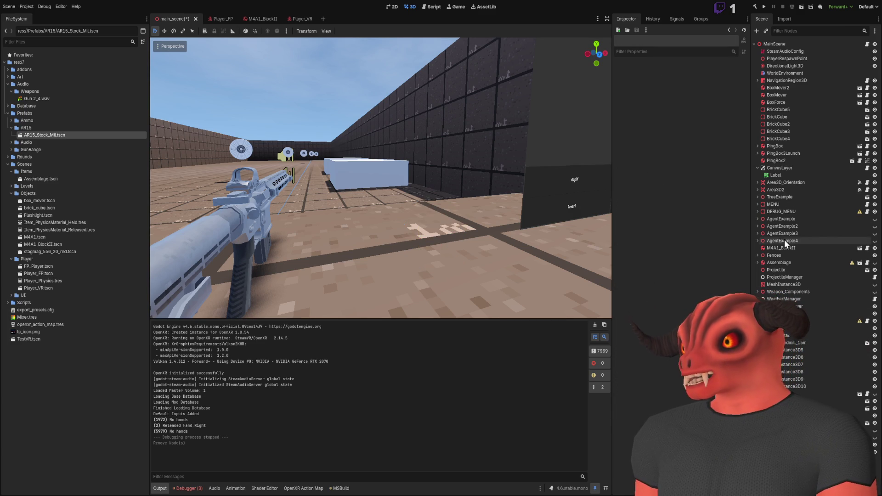
- Save the Assemblage node as the Stock_Test.tscn branch scene, then delete it
{"action": "left_click", "coordinate": [786, 205]}
{"action": "left_click", "coordinate": [794, 248]}
{"action": "left_click", "coordinate": [796, 256]}
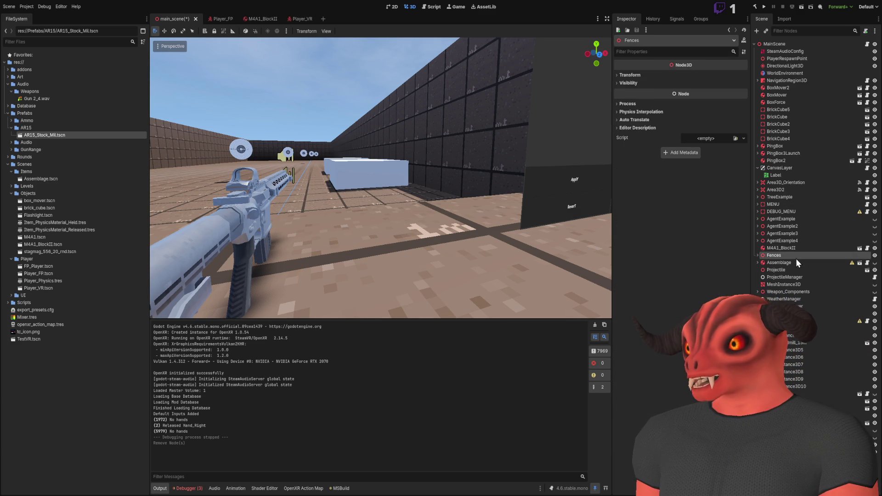
{"action": "left_click", "coordinate": [795, 261]}
{"action": "left_click", "coordinate": [794, 271]}
{"action": "left_click", "coordinate": [790, 263]}
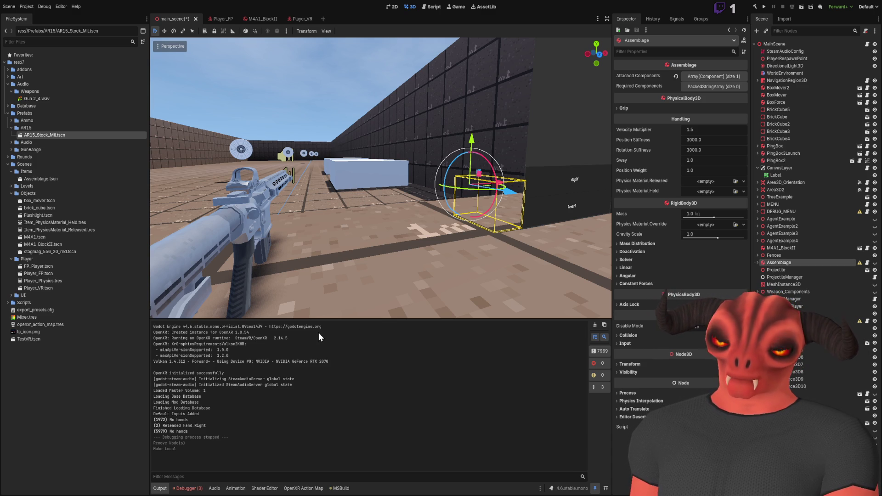
{"action": "key", "text": "Return"}
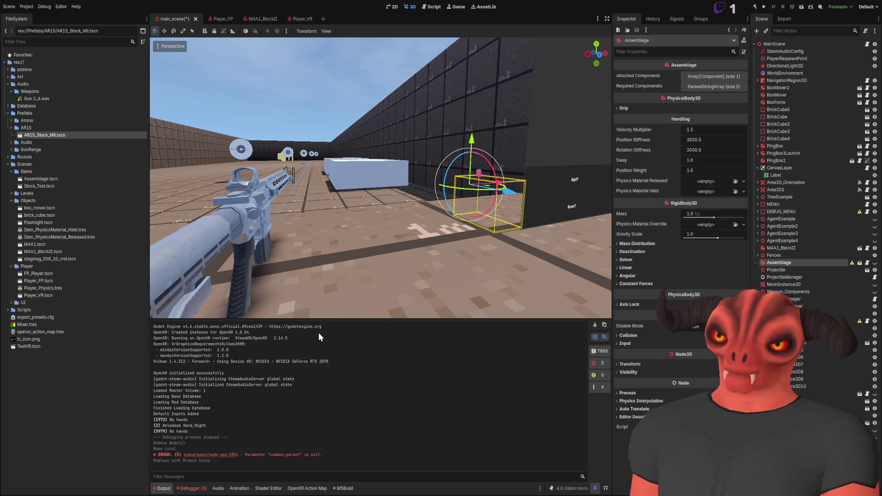
{"action": "left_click", "coordinate": [787, 261]}
{"action": "key", "text": "Delete"}
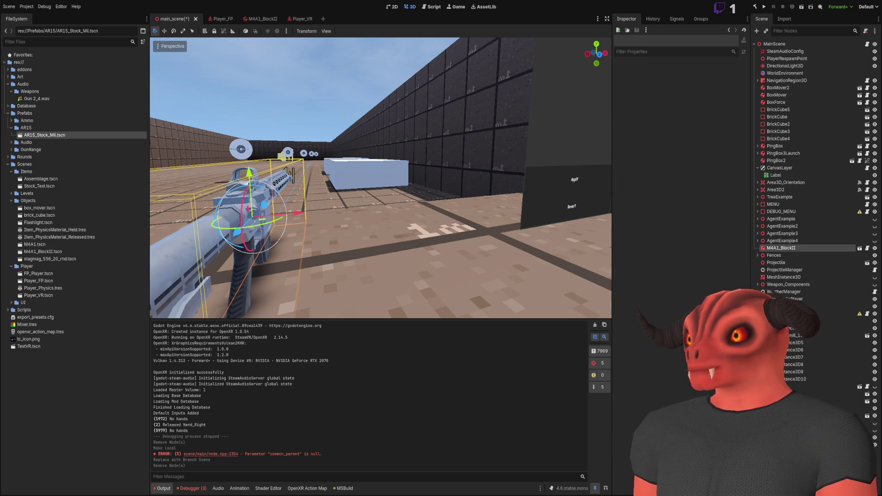
- Reparent M4A1_BlockII, make the hidden node visible, and delete the Projectile node
{"action": "left_click_drag", "start_coordinate": [781, 248], "coordinate": [755, 335]}
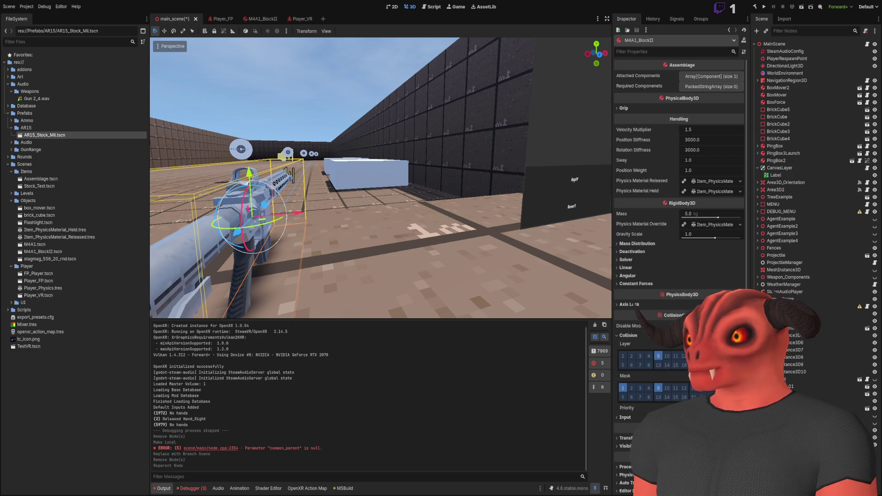
{"action": "left_click", "coordinate": [875, 417]}
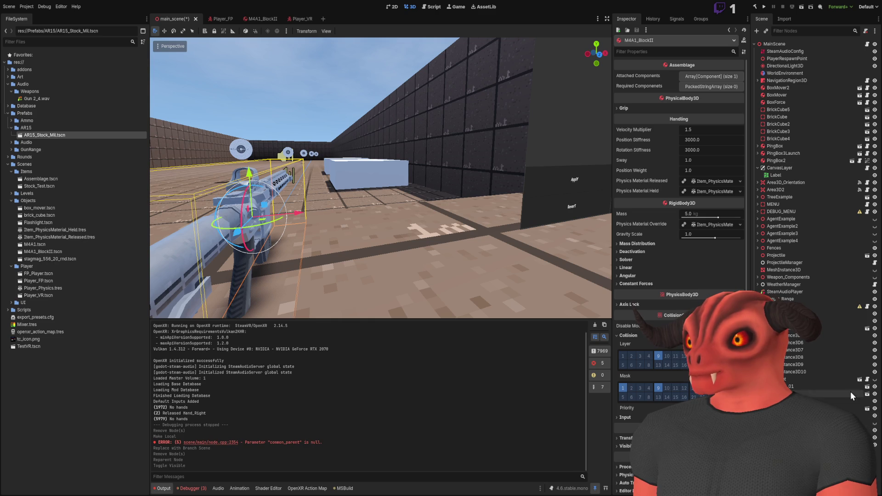
{"action": "double_click", "coordinate": [873, 255]}
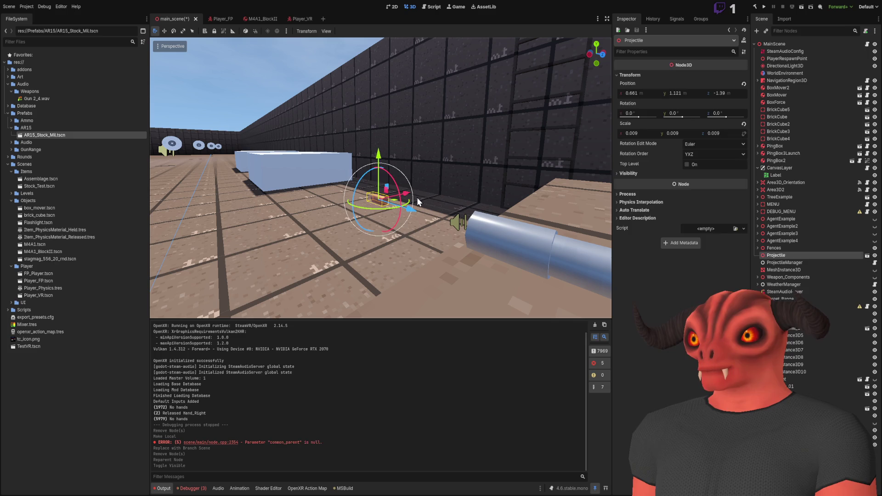
{"action": "key", "text": "Delete"}
- Save the main scene and launch a new test run
{"action": "key", "text": "ctrl+s"}
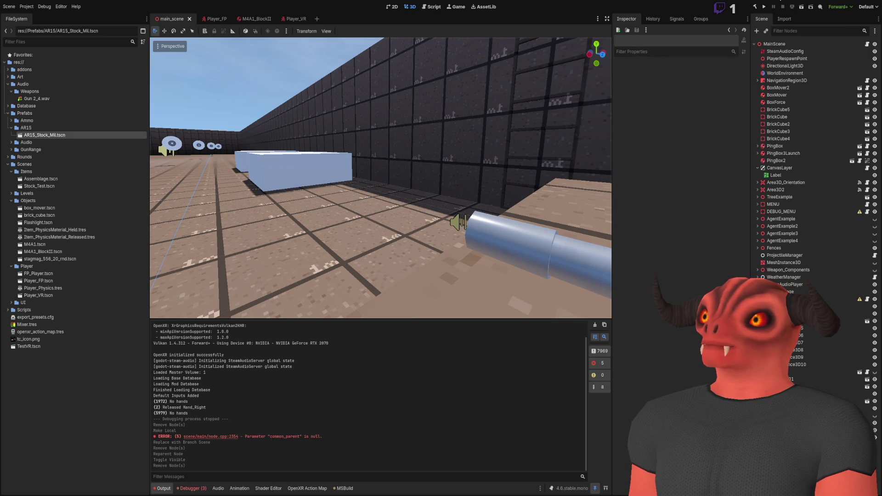
{"action": "left_click", "coordinate": [765, 6]}
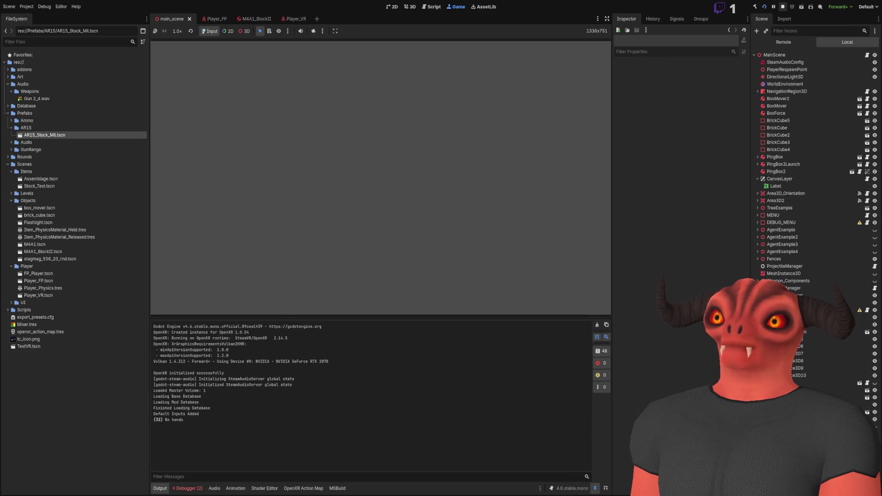
{"action": "key", "text": "alt+Tab"}
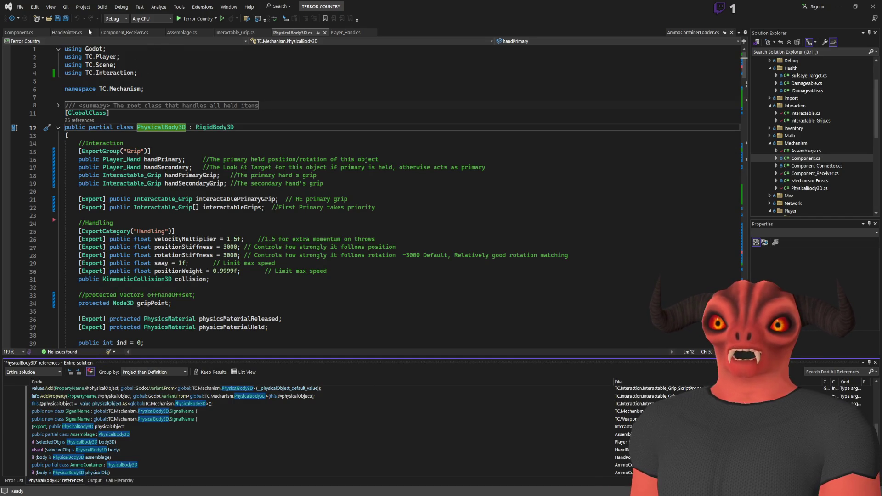
- Change the line 143 print to "No hands " + Name, save, and rebuild the solution
{"action": "left_click", "coordinate": [309, 35]}
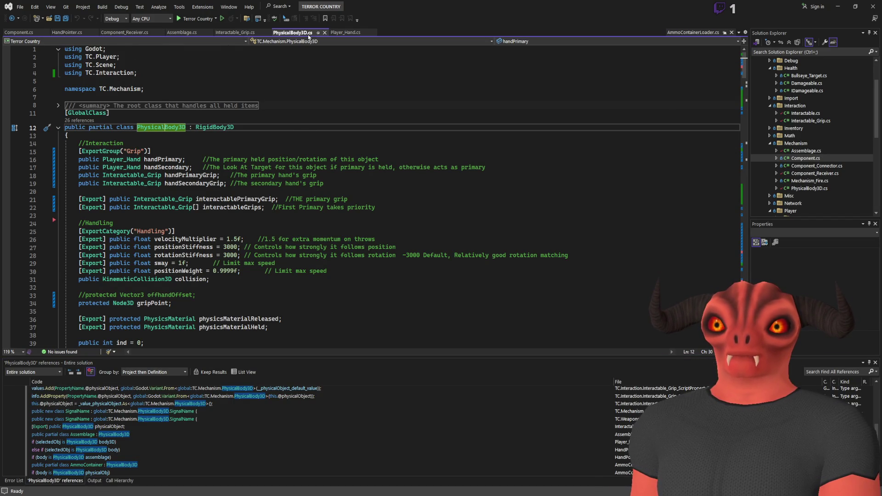
{"action": "scroll", "coordinate": [295, 156], "scroll_direction": "down", "scroll_amount": 6}
{"action": "left_click", "coordinate": [294, 154]}
{"action": "key", "text": "ctrl+f"}
{"action": "type", "text": "no"}
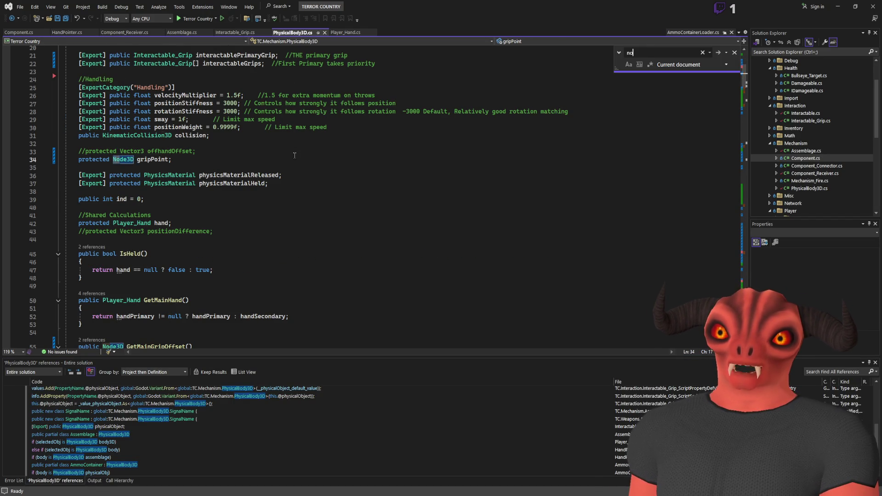
{"action": "type", "text": " hands"}
{"action": "left_click", "coordinate": [187, 197]}
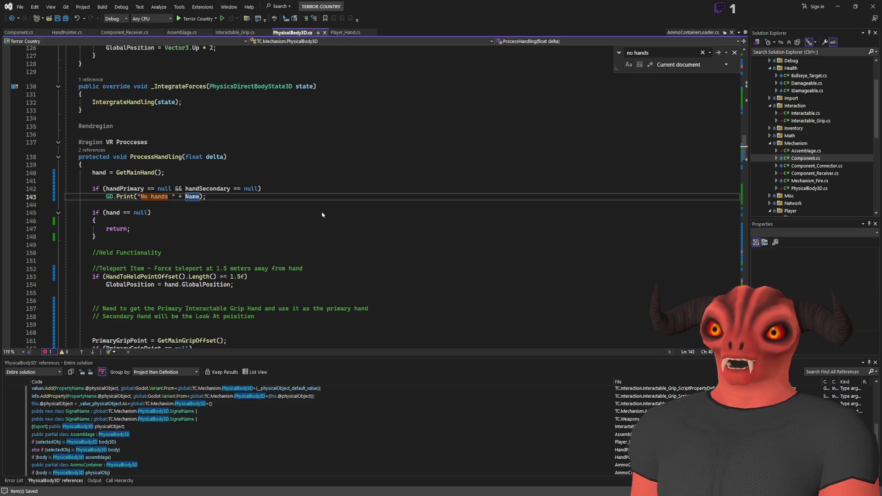
{"action": "key", "text": "ctrl+shift+b"}
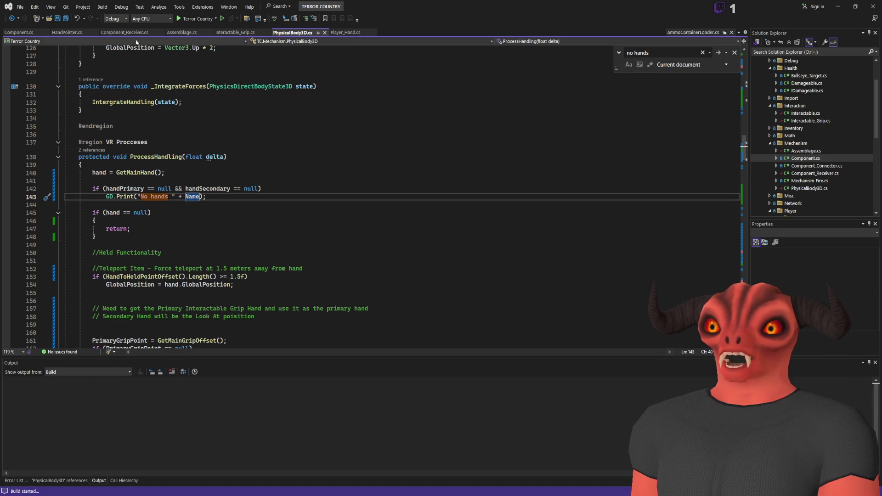
{"action": "key", "text": "alt+Tab"}
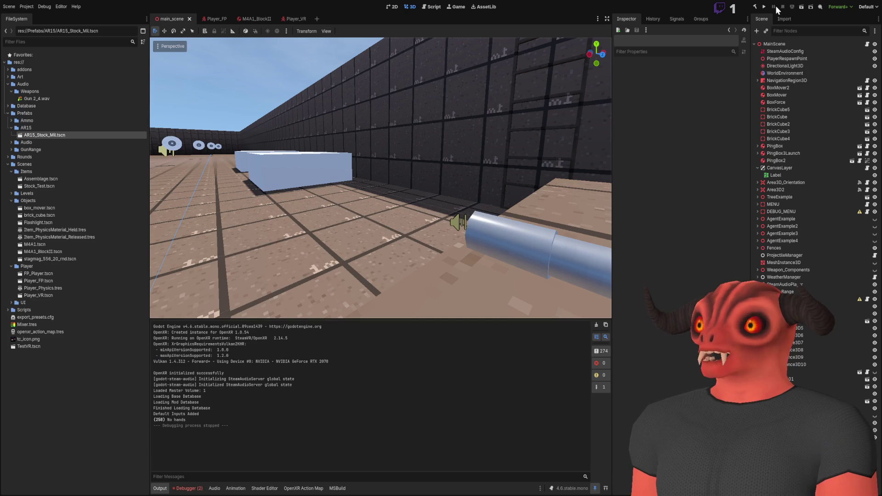
- Run the game to see M4A1_BlockII and Flashlight logging No hands, then delete Flashlight
{"action": "left_click", "coordinate": [764, 5]}
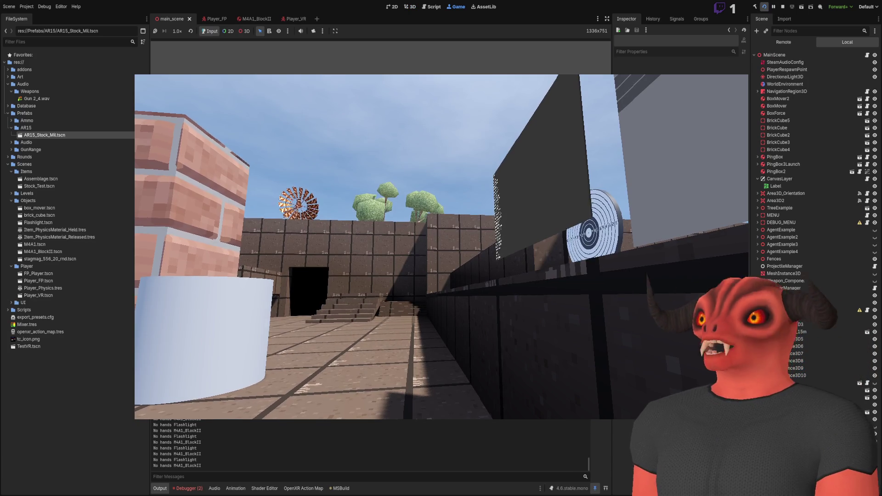
{"action": "left_click", "coordinate": [785, 8]}
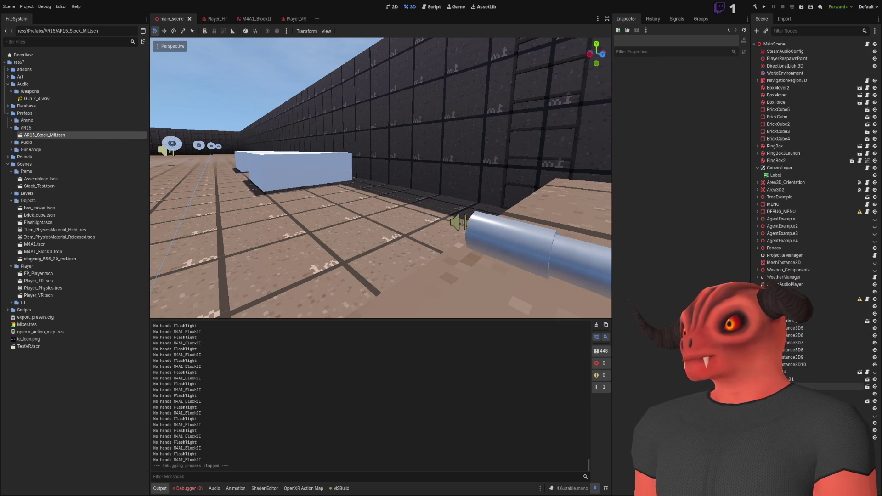
{"action": "left_click", "coordinate": [826, 372]}
{"action": "key", "text": "Delete"}
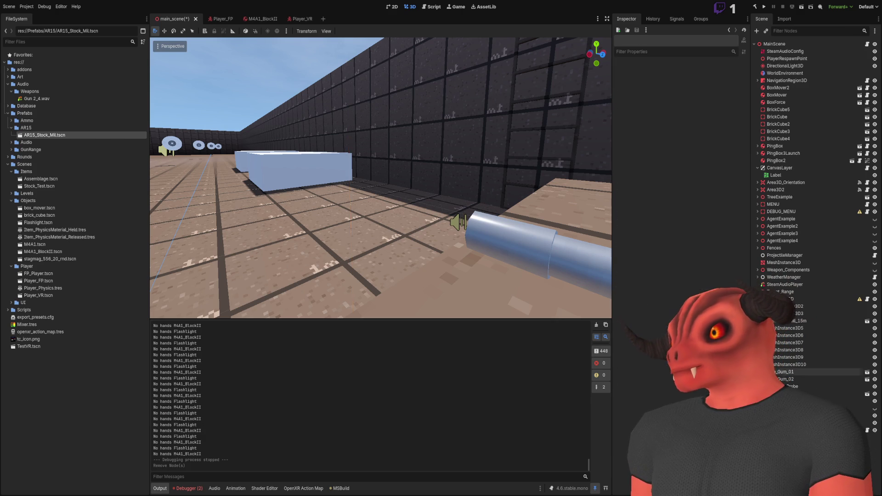
{"action": "left_click_drag", "start_coordinate": [458, 221], "coordinate": [427, 178]}
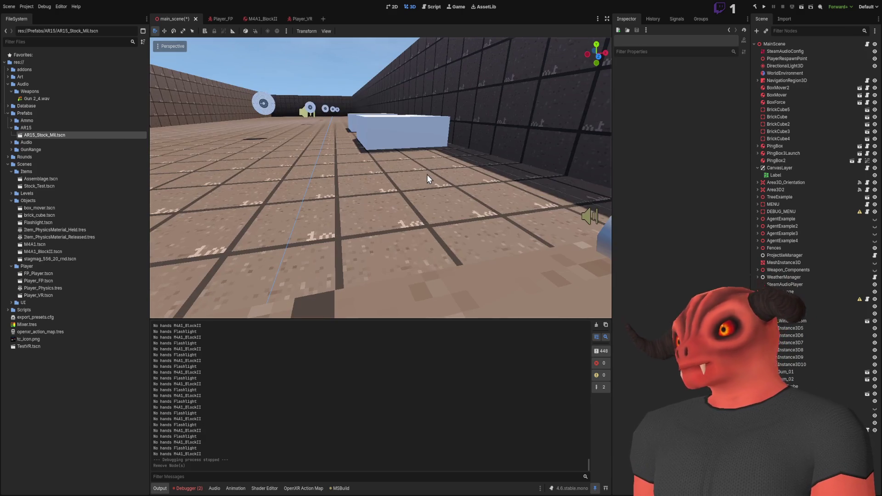
- Save and run the scene, test grabbing in VR, then return to Visual Studio
{"action": "left_click", "coordinate": [764, 7]}
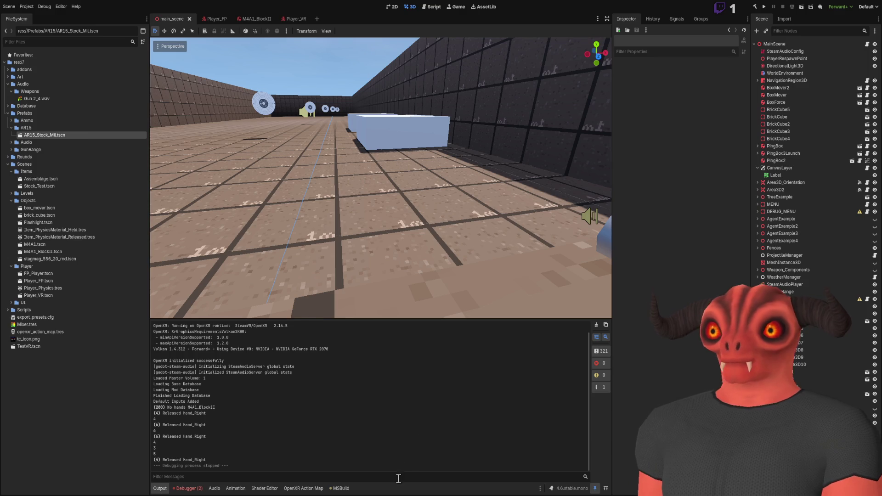
{"action": "key", "text": "alt+Tab"}
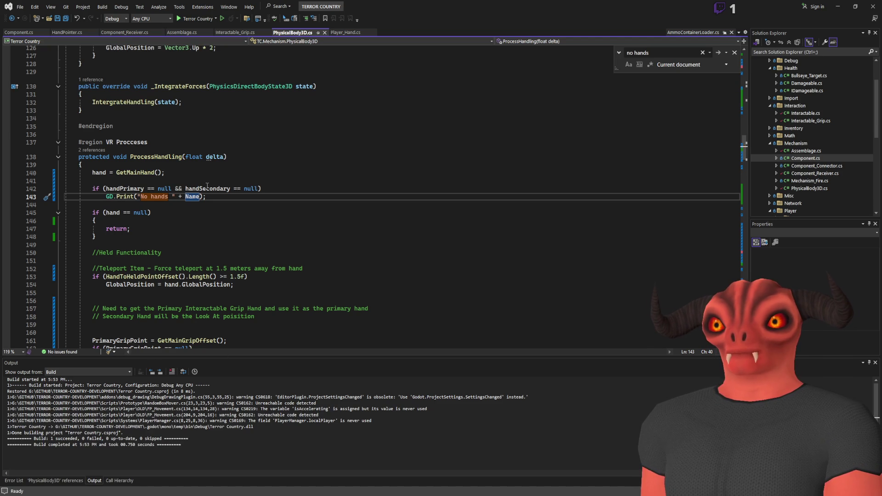
{"action": "left_click", "coordinate": [130, 188]}
{"action": "key", "text": "ctrl+k"}
{"action": "key", "text": "ctrl+t"}
{"action": "key", "text": "Down"}
{"action": "key", "text": "Down"}
{"action": "key", "text": "Down"}
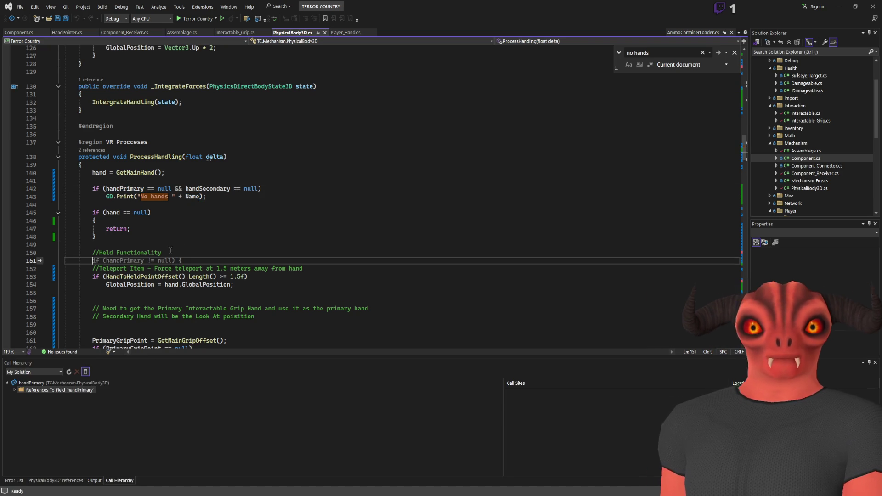
{"action": "left_click", "coordinate": [130, 189]}
{"action": "key", "text": "shift+F12"}
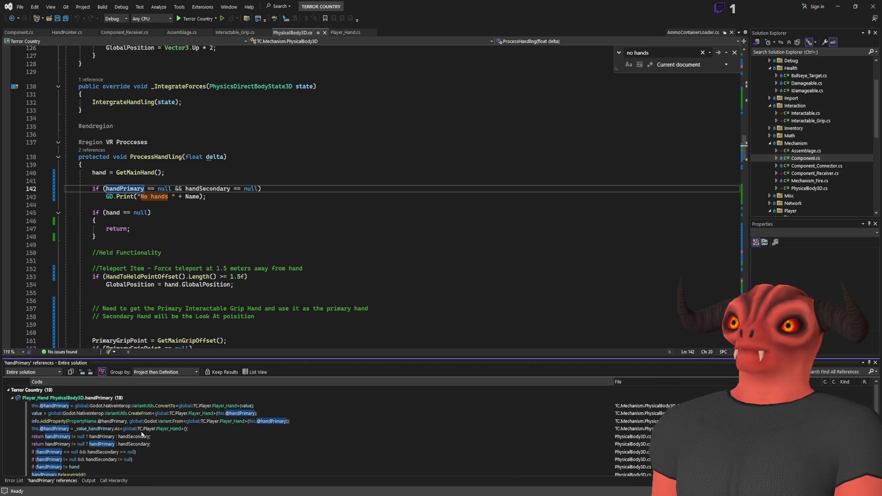
{"action": "scroll", "coordinate": [143, 431], "scroll_direction": "up", "scroll_amount": 3}
{"action": "left_click", "coordinate": [68, 468]}
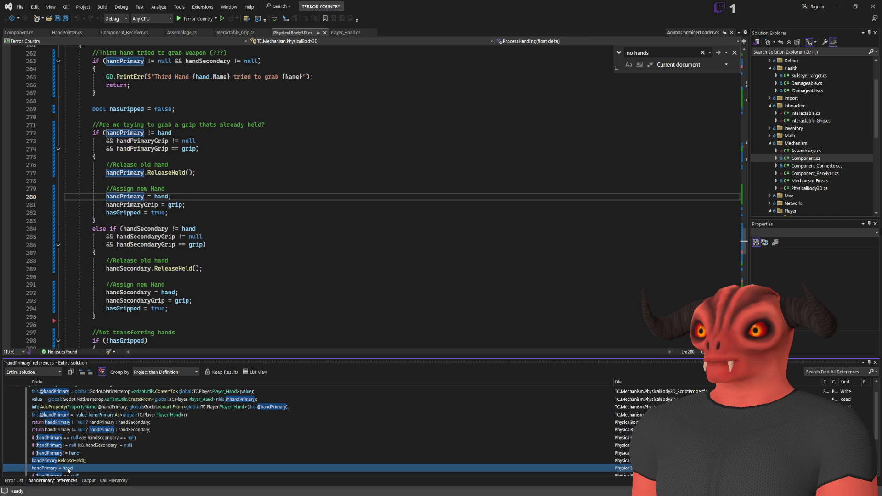
{"action": "scroll", "coordinate": [148, 170], "scroll_direction": "up", "scroll_amount": 9}
{"action": "scroll", "coordinate": [119, 164], "scroll_direction": "down", "scroll_amount": 10}
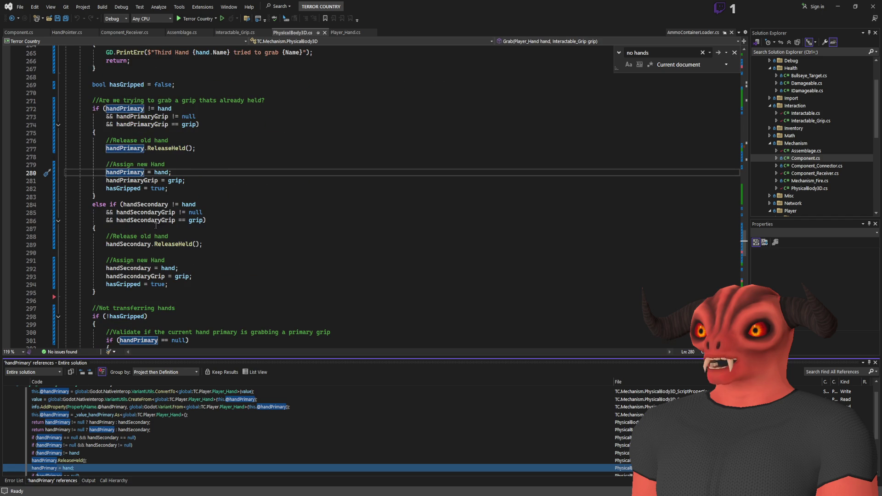
{"action": "key", "text": "Escape"}
{"action": "key", "text": "ctrl+f"}
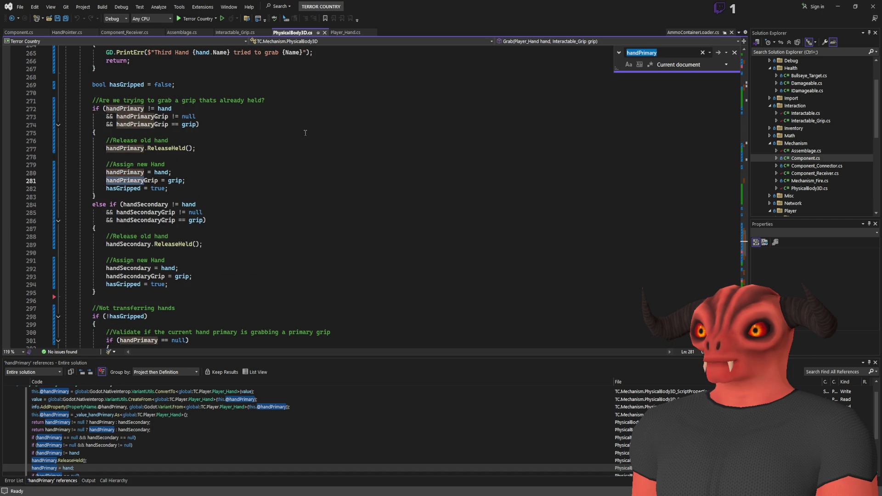
{"action": "key", "text": "Return"}
{"action": "key", "text": "Return"}
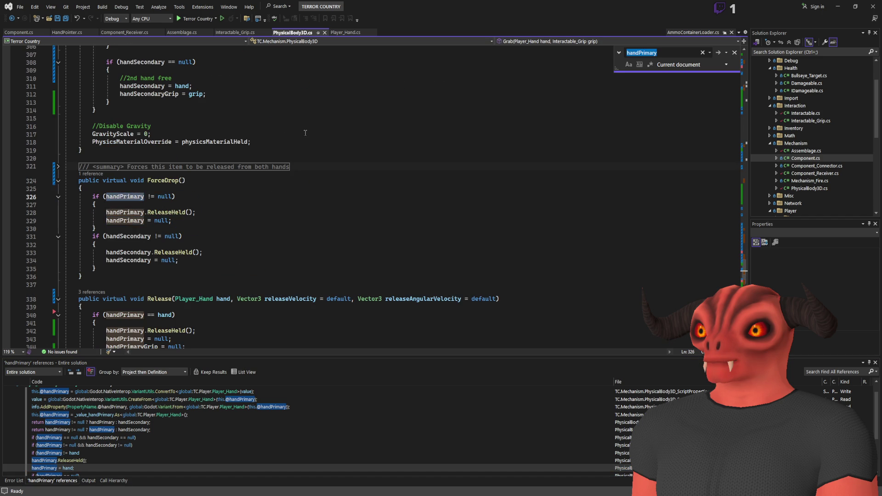
{"action": "key", "text": "Return"}
{"action": "key", "text": "Return"}
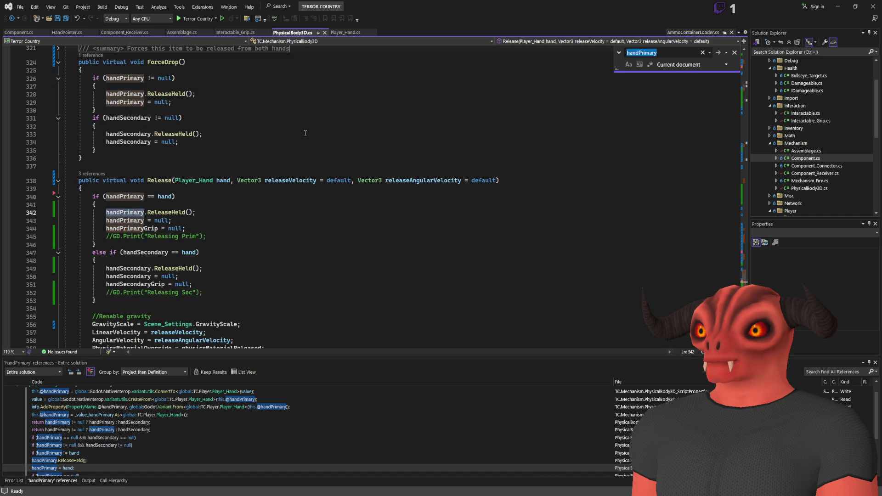
{"action": "key", "text": "Return"}
{"action": "key", "text": "Return"}
{"action": "key", "text": "Return"}
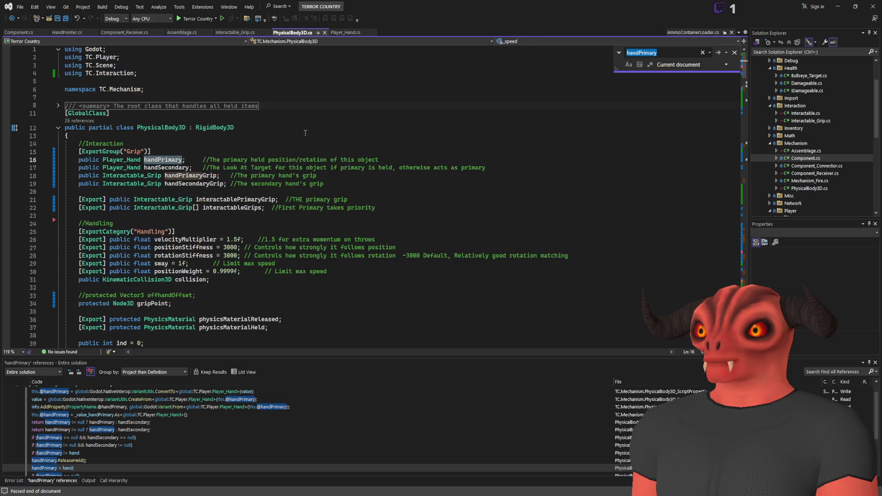
{"action": "key", "text": "Return"}
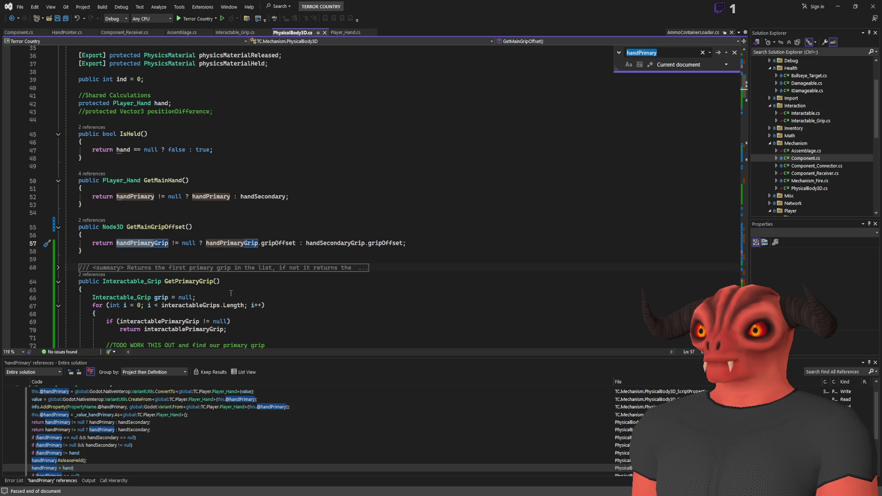
{"action": "key", "text": "Return"}
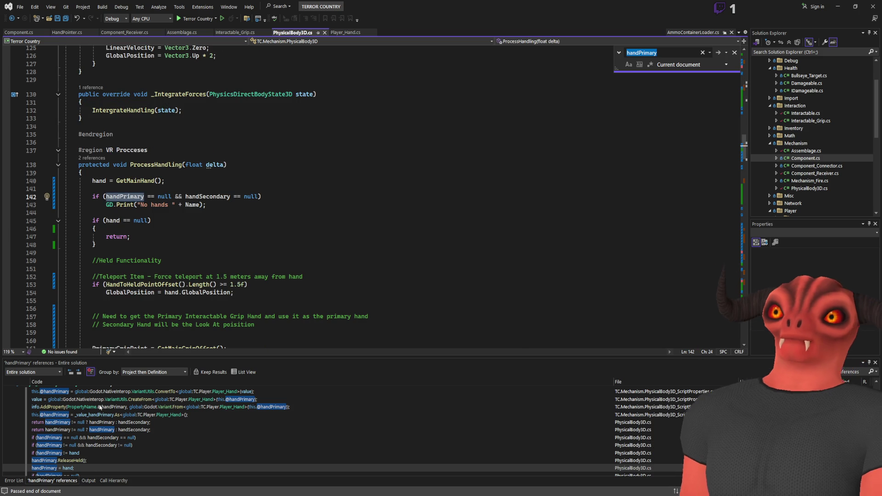
{"action": "scroll", "coordinate": [211, 416], "scroll_direction": "down", "scroll_amount": 3}
{"action": "scroll", "coordinate": [191, 451], "scroll_direction": "up", "scroll_amount": 5}
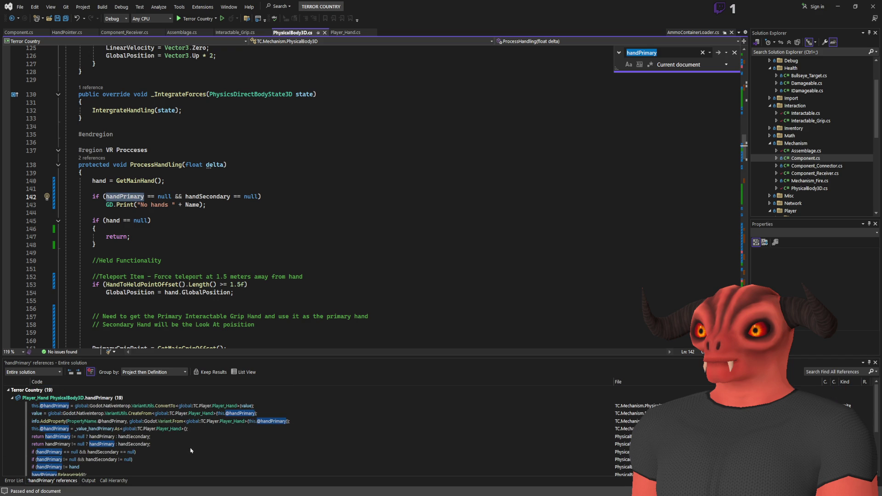
{"action": "scroll", "coordinate": [592, 454], "scroll_direction": "down", "scroll_amount": 3}
{"action": "scroll", "coordinate": [323, 409], "scroll_direction": "up", "scroll_amount": 3}
{"action": "scroll", "coordinate": [184, 437], "scroll_direction": "down", "scroll_amount": 3}
{"action": "left_click", "coordinate": [194, 419]}
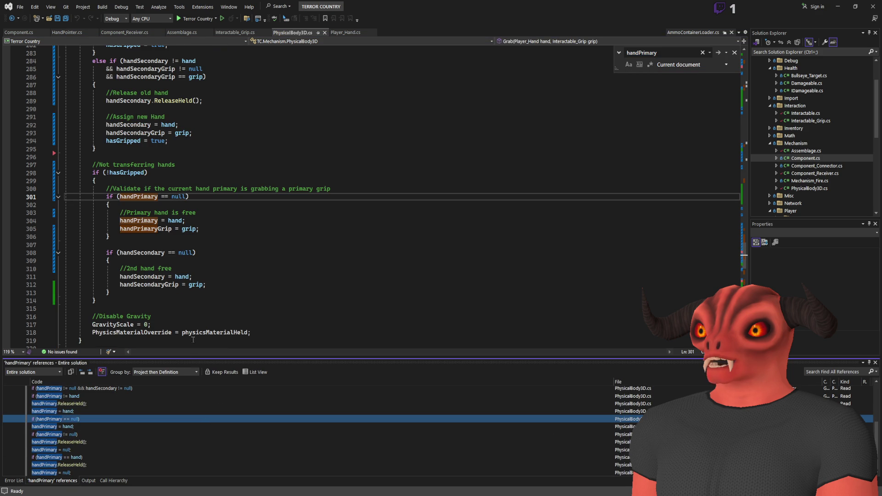
{"action": "scroll", "coordinate": [196, 295], "scroll_direction": "up", "scroll_amount": 8}
{"action": "scroll", "coordinate": [197, 296], "scroll_direction": "down", "scroll_amount": 9}
{"action": "scroll", "coordinate": [196, 296], "scroll_direction": "down", "scroll_amount": 12}
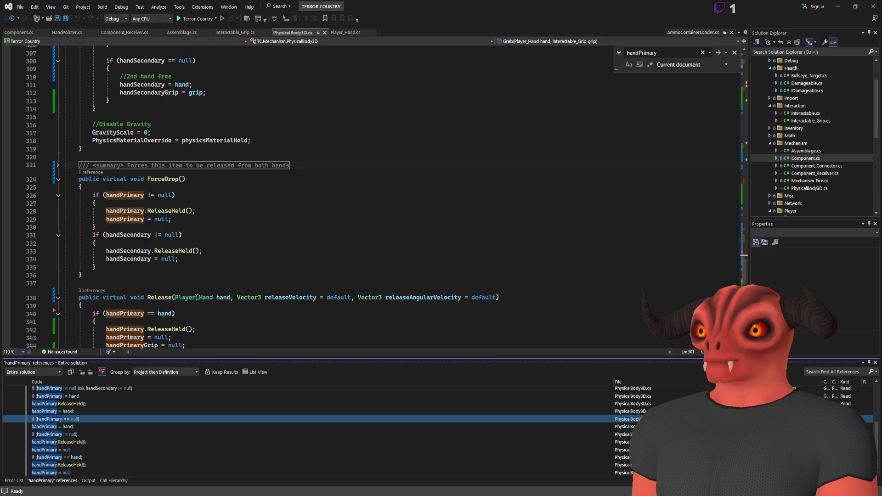
{"action": "left_click", "coordinate": [158, 169]}
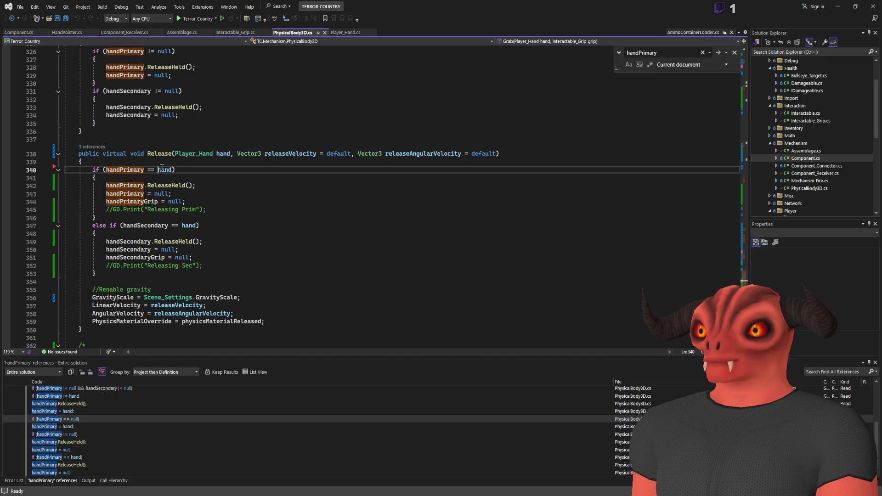
{"action": "double_click", "coordinate": [124, 169]}
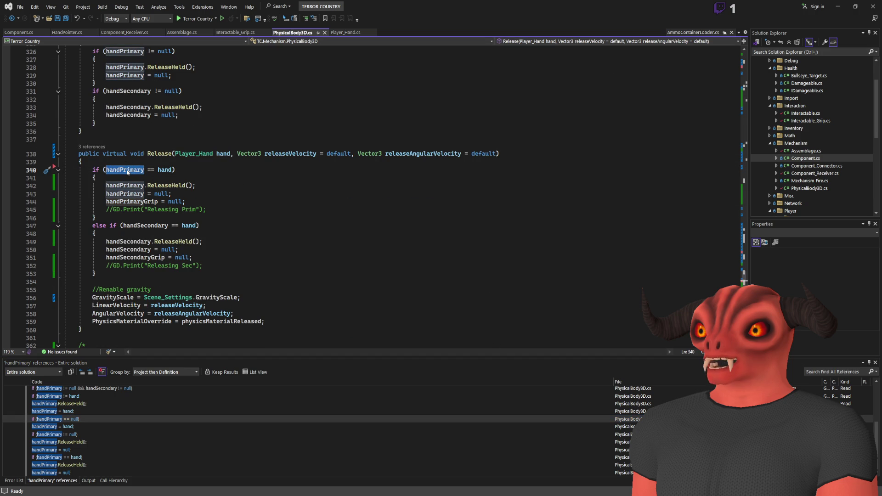
{"action": "double_click", "coordinate": [217, 154]}
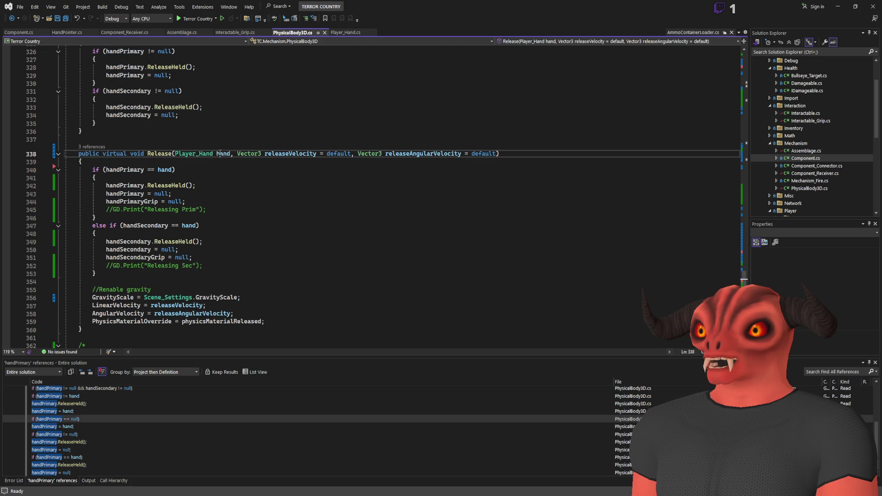
{"action": "left_click_drag", "start_coordinate": [105, 185], "coordinate": [196, 186]}
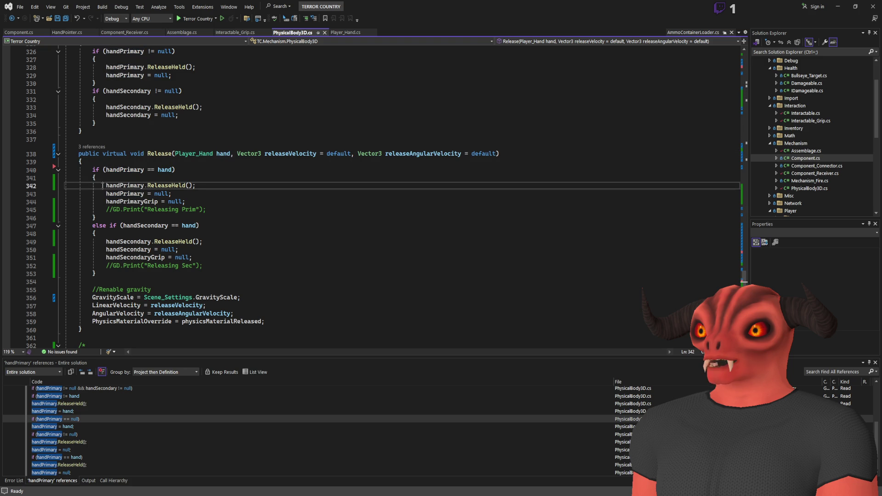
{"action": "left_click_drag", "start_coordinate": [105, 194], "coordinate": [242, 194]}
{"action": "left_click", "coordinate": [242, 195]}
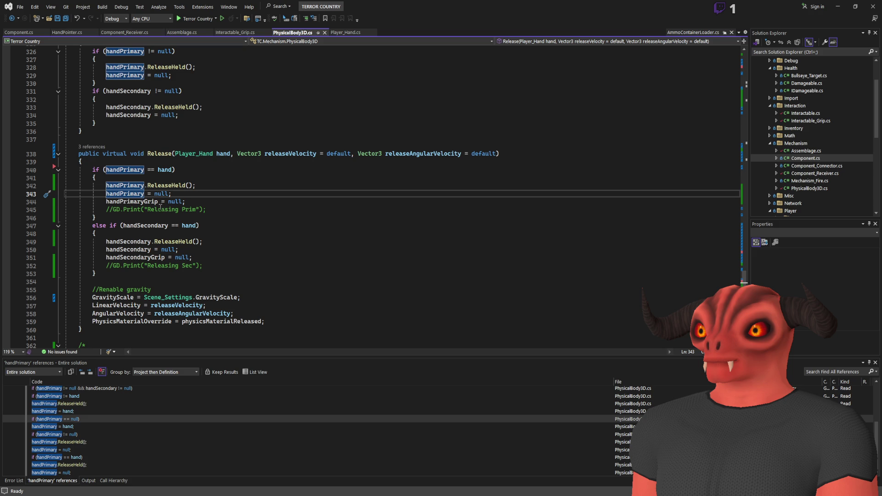
{"action": "left_click_drag", "start_coordinate": [105, 209], "coordinate": [249, 210]}
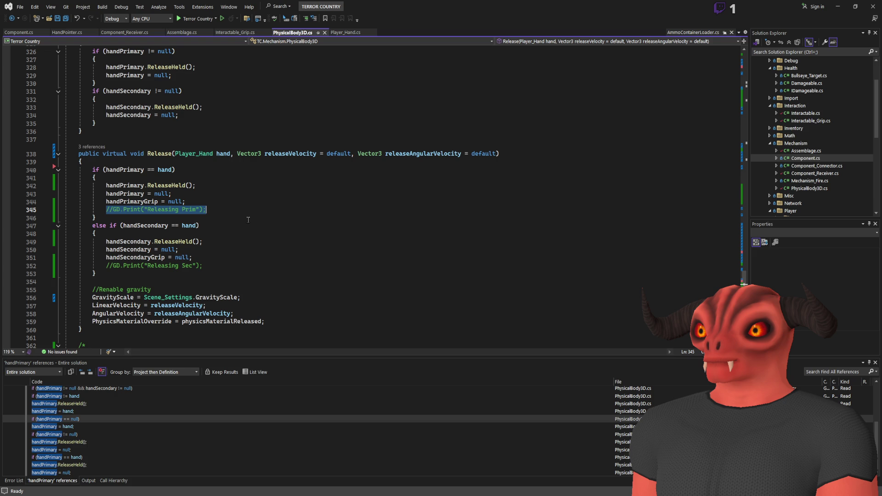
{"action": "scroll", "coordinate": [243, 227], "scroll_direction": "up", "scroll_amount": 8}
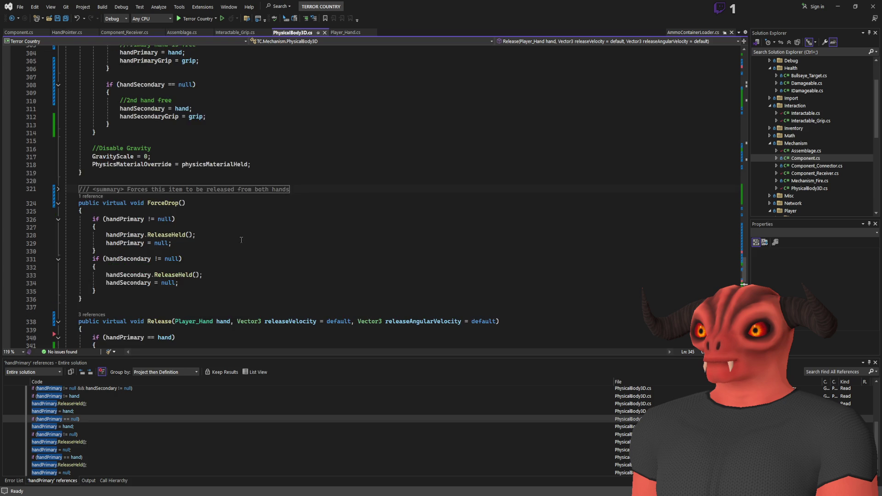
- Find all references to Release and inspect its callers in Player_Hand.cs and AmmoContainerLoader.cs
{"action": "scroll", "coordinate": [216, 255], "scroll_direction": "down", "scroll_amount": 10}
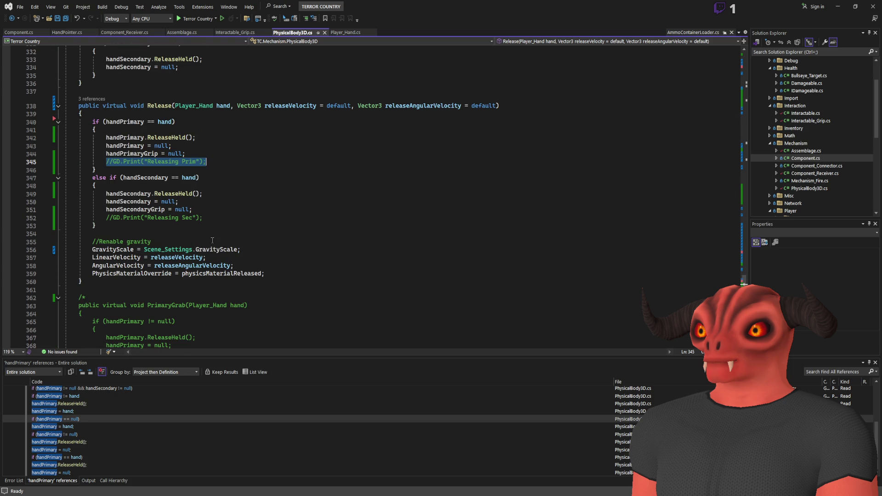
{"action": "left_click", "coordinate": [145, 105]}
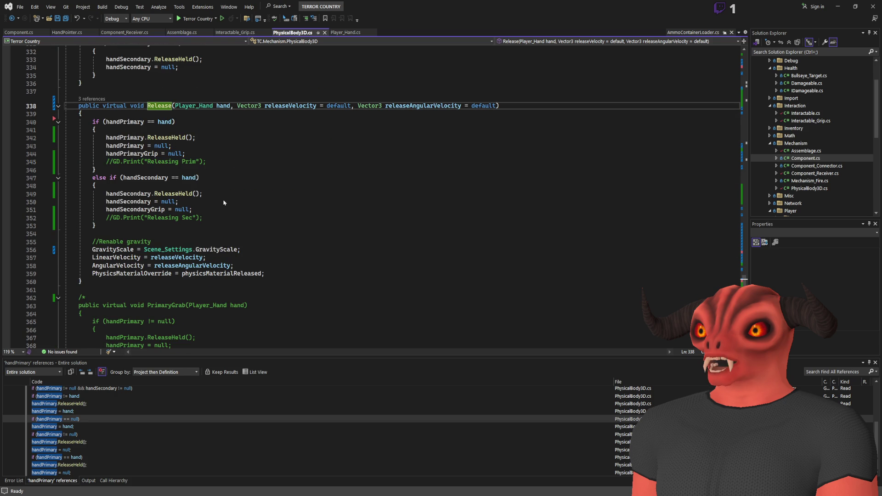
{"action": "key", "text": "shift+F12"}
{"action": "double_click", "coordinate": [111, 413]}
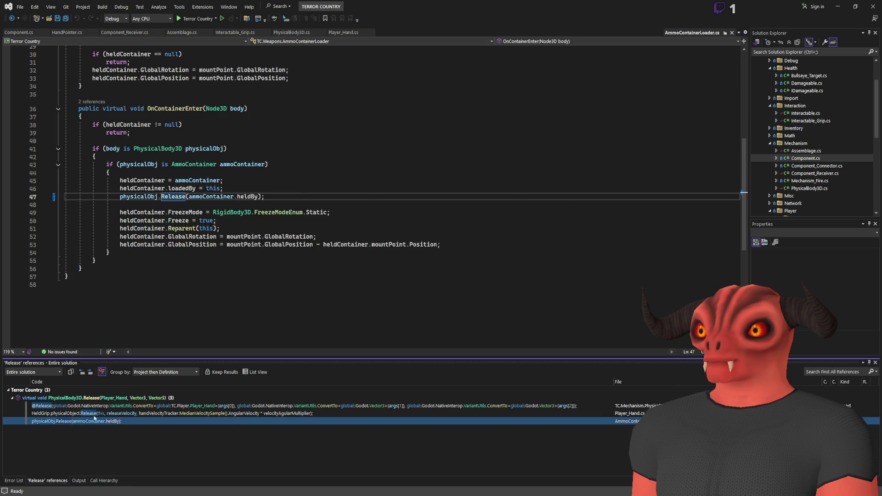
{"action": "left_click", "coordinate": [111, 420]}
{"action": "left_click", "coordinate": [110, 414]}
{"action": "left_click", "coordinate": [110, 420]}
{"action": "left_click", "coordinate": [110, 413]}
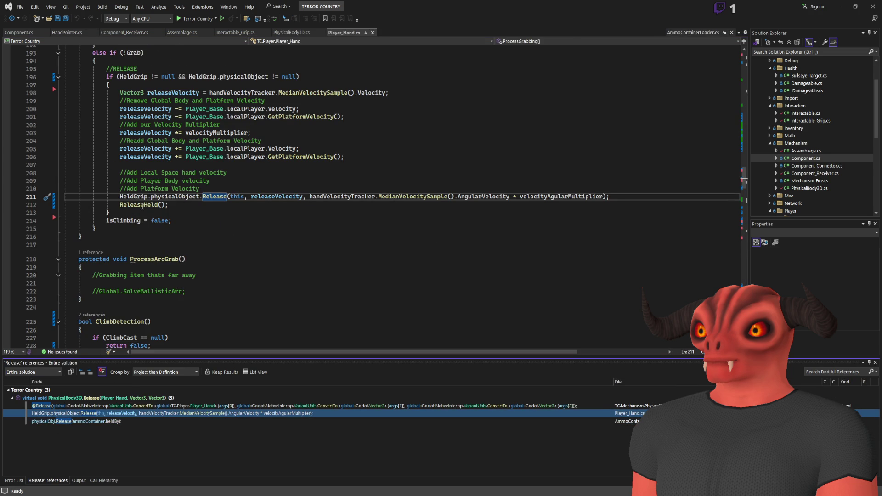
{"action": "scroll", "coordinate": [202, 200], "scroll_direction": "up", "scroll_amount": 4}
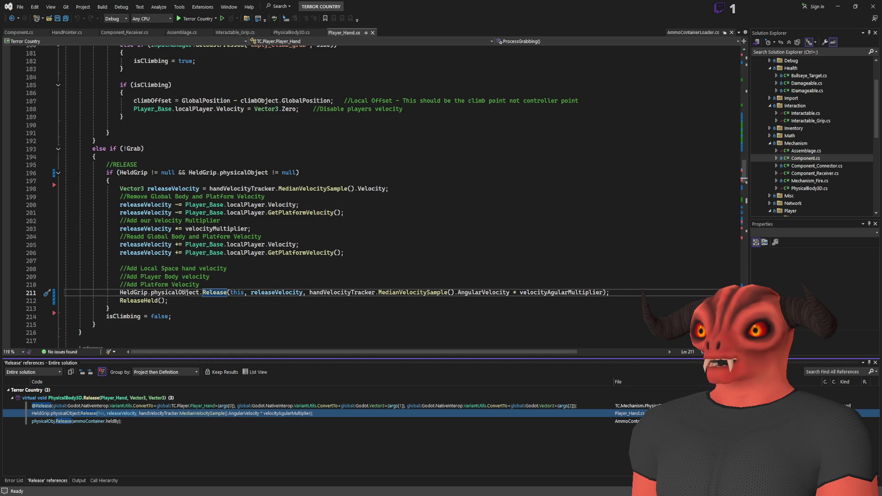
{"action": "left_click", "coordinate": [99, 420]}
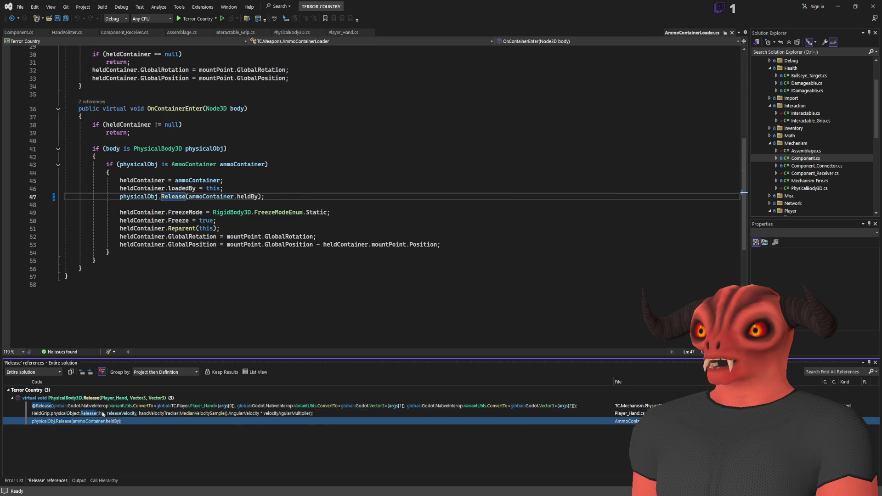
{"action": "left_click", "coordinate": [103, 414]}
{"action": "left_click", "coordinate": [73, 398]}
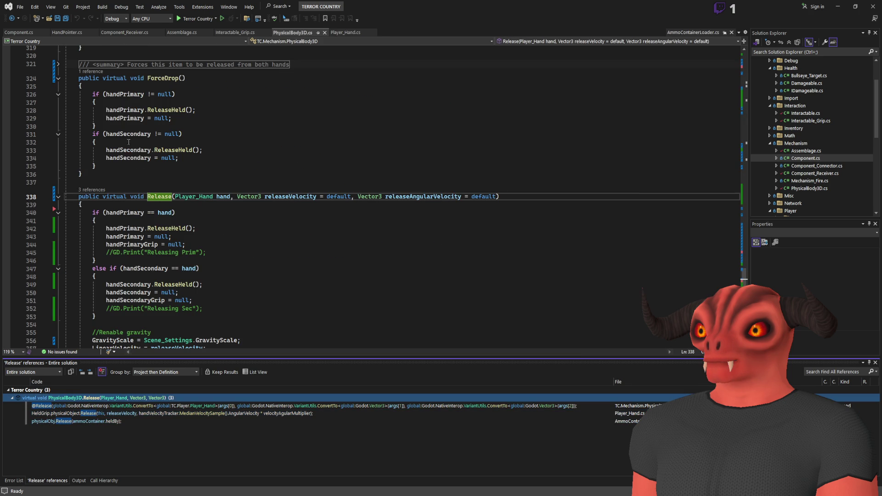
- Uncomment the Releasing Prim and Releasing Sec GD.Print lines in Release()
{"action": "scroll", "coordinate": [148, 208], "scroll_direction": "down", "scroll_amount": 4}
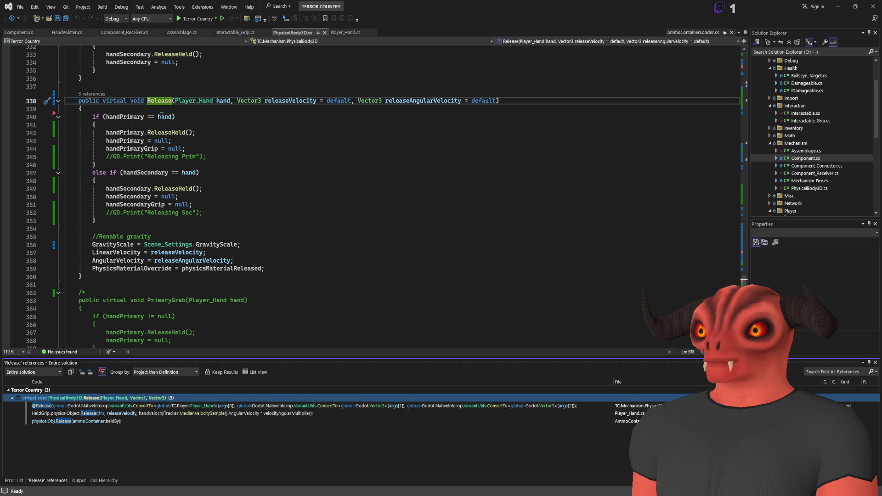
{"action": "left_click", "coordinate": [106, 116]}
{"action": "left_click", "coordinate": [223, 101]}
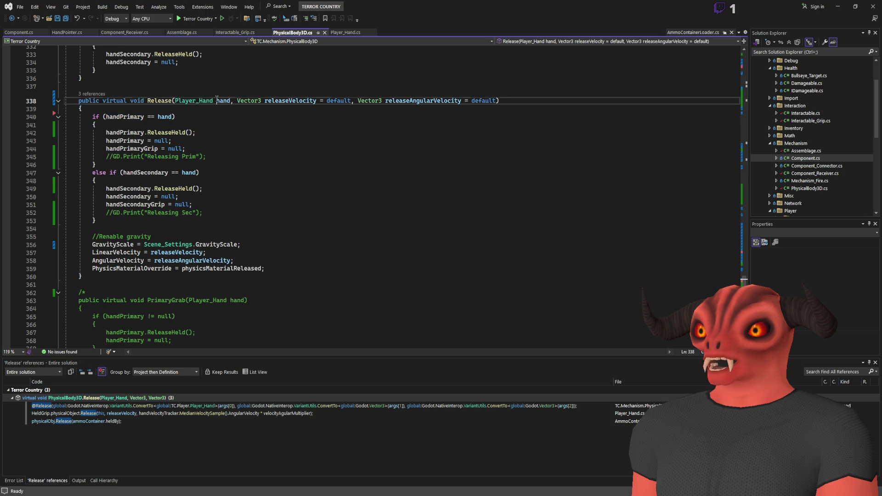
{"action": "left_click", "coordinate": [106, 156]}
{"action": "key", "text": "ctrl+k"}
{"action": "key", "text": "ctrl+u"}
{"action": "left_click", "coordinate": [106, 212]}
{"action": "key", "text": "ctrl+k"}
{"action": "key", "text": "ctrl+u"}
- Save and rebuild the project successfully, with 1 succeeded and 0 failed
{"action": "left_click", "coordinate": [338, 196]}
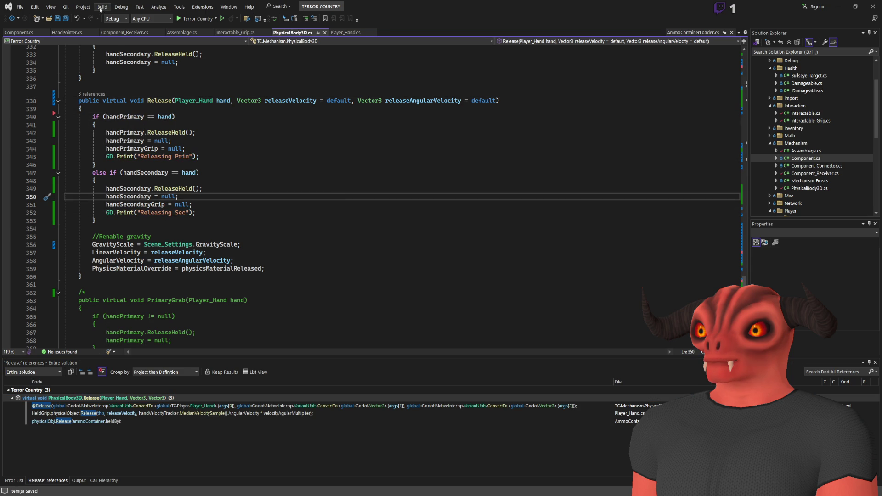
{"action": "key", "text": "ctrl+shift+b"}
{"action": "scroll", "coordinate": [321, 233], "scroll_direction": "up", "scroll_amount": 2}
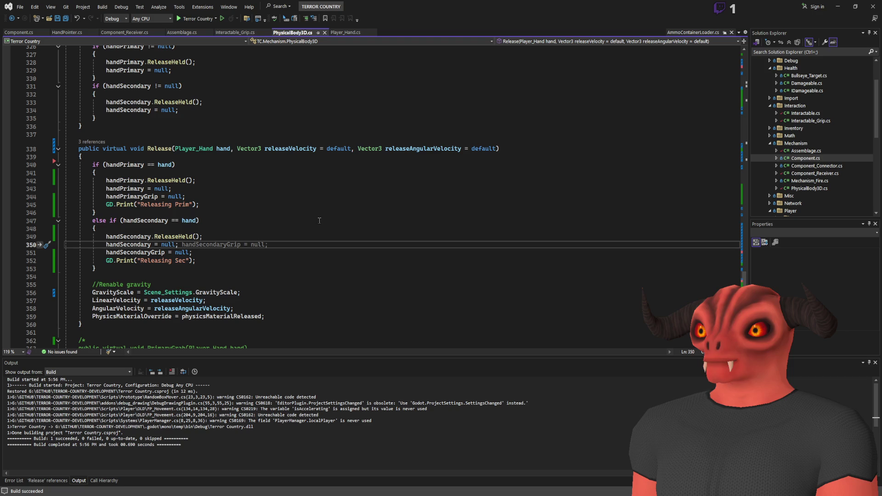
{"action": "key", "text": "alt+Tab"}
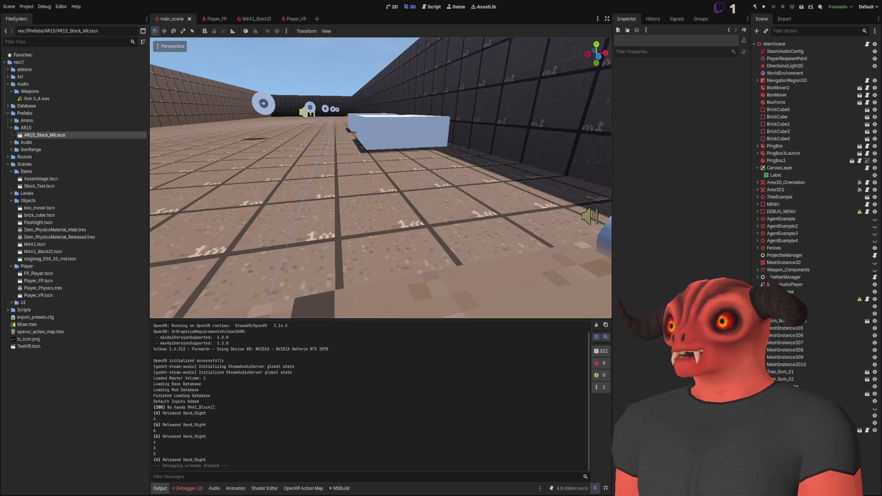
- Run the Godot VR scene to test grabbing and releasing, then stop it and return to Visual Studio
{"action": "left_click", "coordinate": [763, 7]}
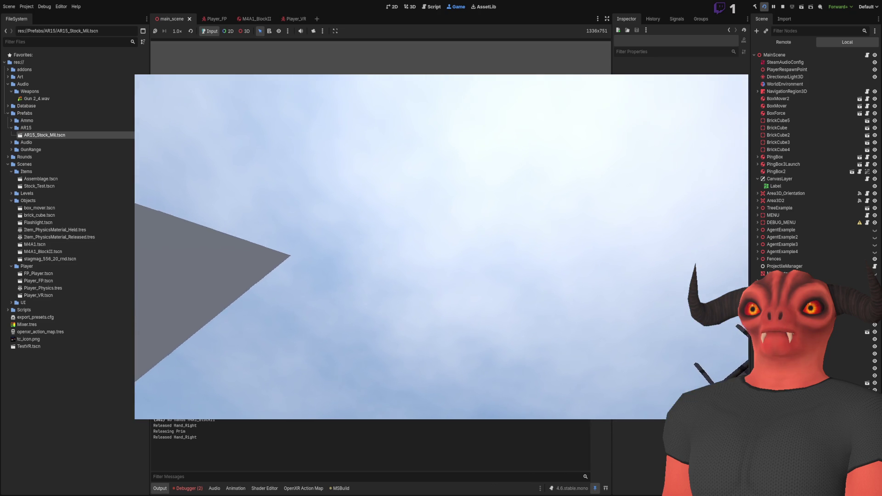
{"action": "key", "text": "F8"}
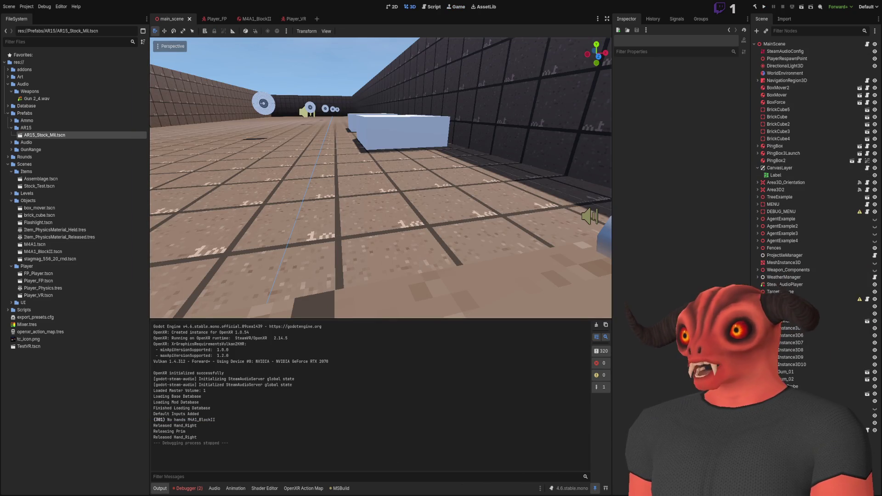
{"action": "key", "text": "alt+Tab"}
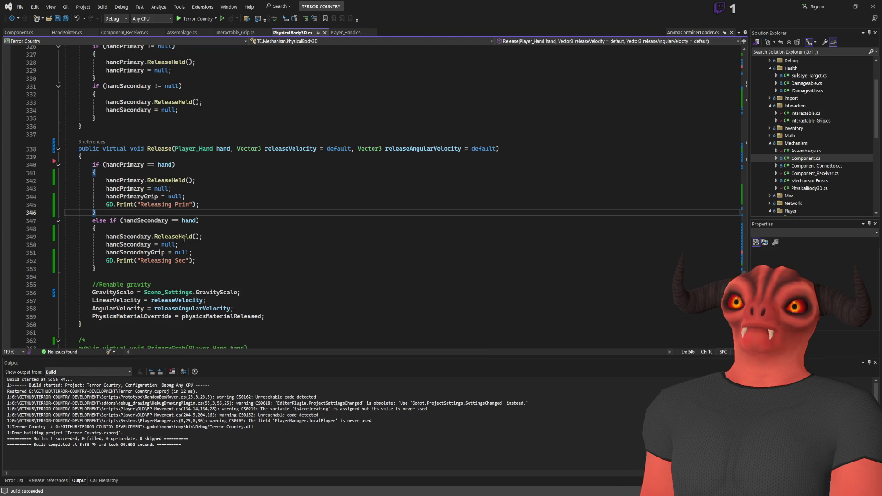
- Add a GD.Print("Prim hand Swap") line after hasGripped = true in the primary swap branch
{"action": "scroll", "coordinate": [184, 239], "scroll_direction": "down", "scroll_amount": 3}
{"action": "scroll", "coordinate": [170, 233], "scroll_direction": "up", "scroll_amount": 5}
{"action": "scroll", "coordinate": [175, 224], "scroll_direction": "up", "scroll_amount": 20}
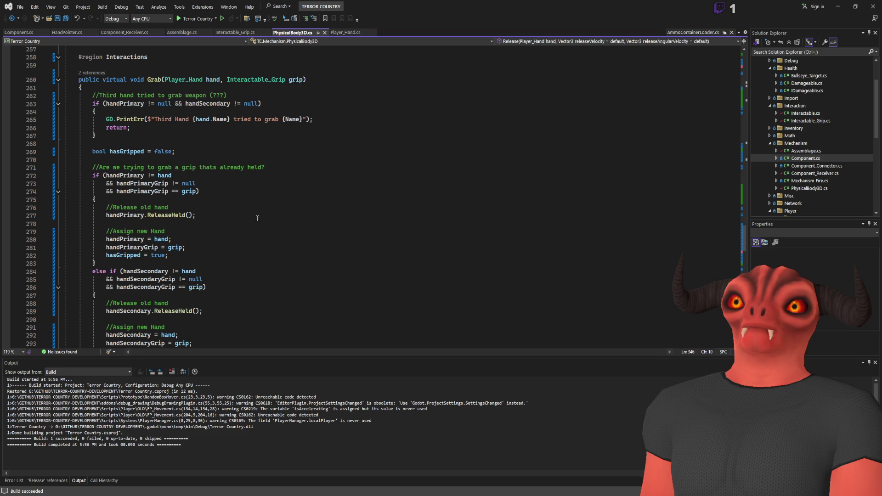
{"action": "scroll", "coordinate": [258, 218], "scroll_direction": "down", "scroll_amount": 15}
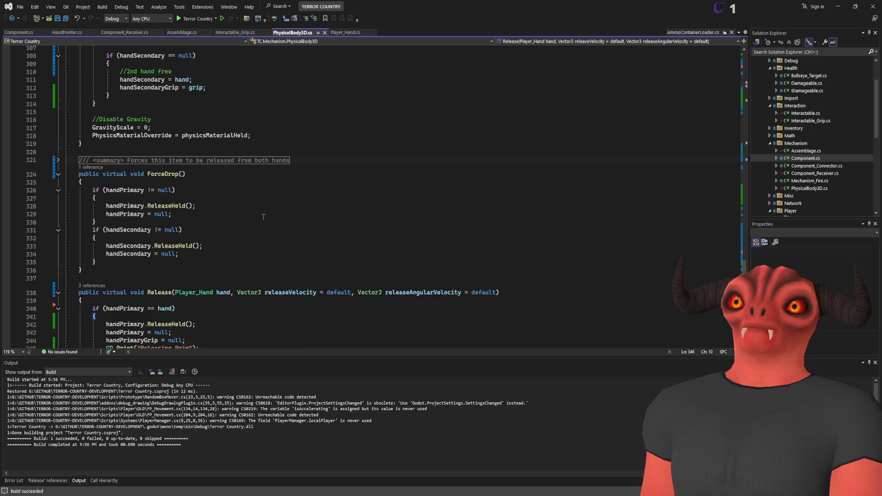
{"action": "scroll", "coordinate": [264, 217], "scroll_direction": "up", "scroll_amount": 15}
{"action": "left_click", "coordinate": [228, 209]}
{"action": "key", "text": "Return"}
{"action": "type", "text": "GD."}
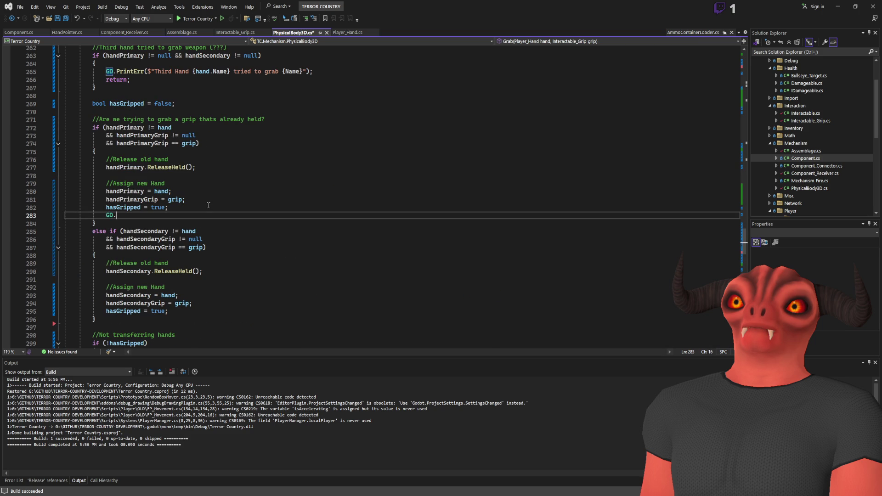
{"action": "type", "text": "()"}
{"action": "key", "text": "Left"}
{"action": "key", "text": "Left"}
{"action": "type", "text": "\"Pr"}
{"action": "type", "text": "im hand Swap"}
- Add GD.Print("Sec hand Swap"); to the secondary swap branch and copy that line
{"action": "scroll", "coordinate": [208, 205], "scroll_direction": "down", "scroll_amount": 6}
{"action": "left_click", "coordinate": [203, 161]}
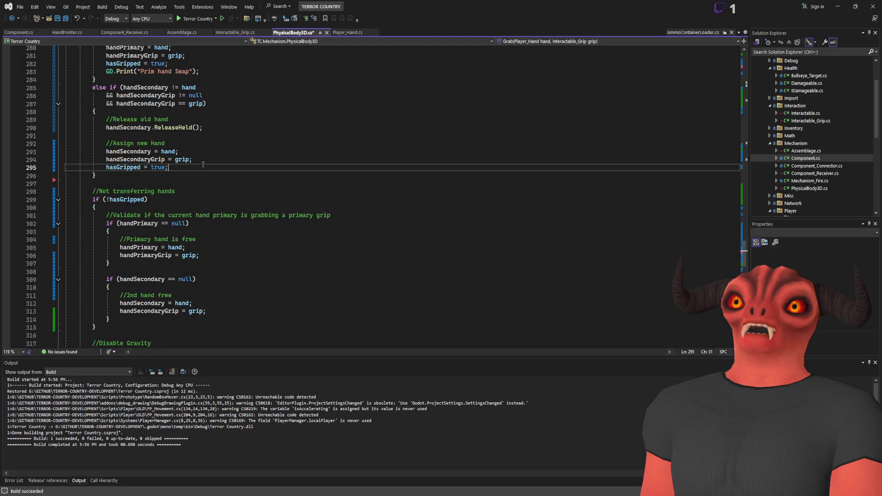
{"action": "left_click", "coordinate": [202, 164]}
{"action": "key", "text": "Return"}
{"action": "type", "text": "GD.Print(\"Sec hand Swap\");"}
{"action": "triple_click", "coordinate": [231, 175]}
{"action": "key", "text": "ctrl+c"}
- Paste print lines into the free-hand branches, reworded to "Prim Hand" and "Sec Hand"
{"action": "scroll", "coordinate": [225, 193], "scroll_direction": "down", "scroll_amount": 2}
{"action": "left_click", "coordinate": [216, 218]}
{"action": "key", "text": "Return"}
{"action": "key", "text": "ctrl+v"}
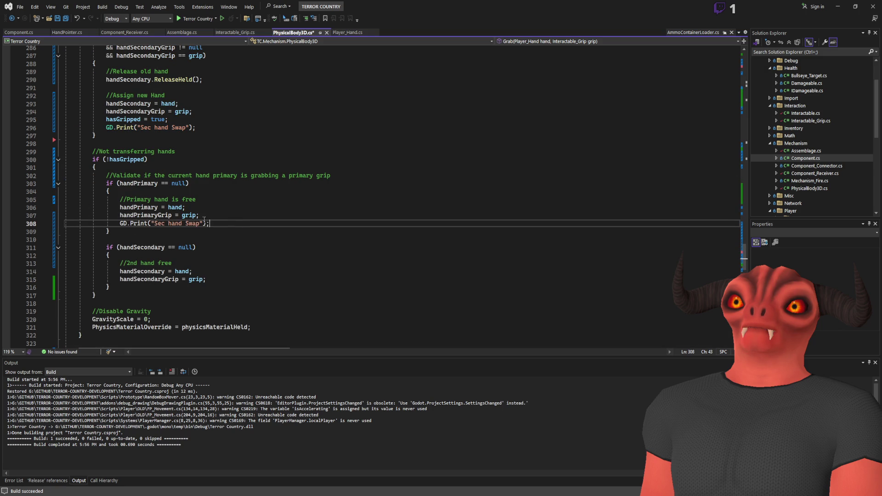
{"action": "left_click_drag", "start_coordinate": [154, 223], "coordinate": [200, 223]}
{"action": "type", "text": "Prim H"}
{"action": "type", "text": "and"}
{"action": "left_click", "coordinate": [225, 280]}
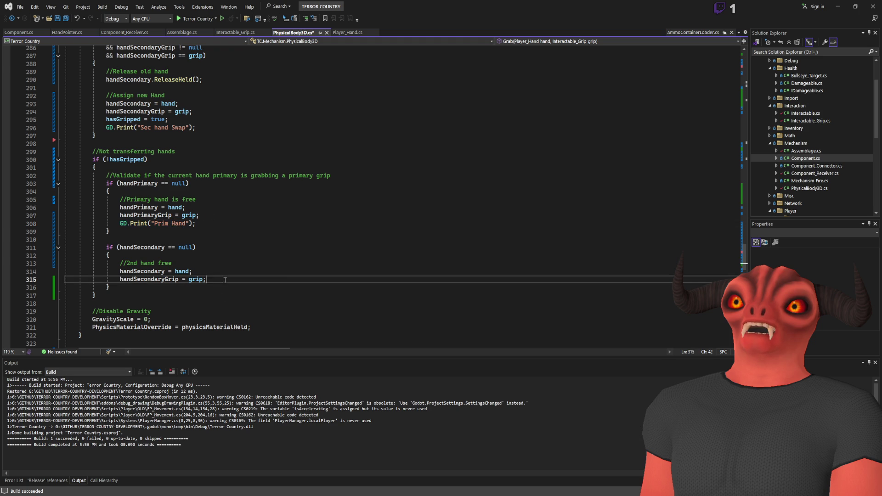
{"action": "key", "text": "Return"}
{"action": "key", "text": "ctrl+v"}
{"action": "double_click", "coordinate": [160, 287]}
{"action": "type", "text": "Sec"}
- Save PhysicalBody3D.cs, rebuild the project, and review where handPrimary is used
{"action": "key", "text": "ctrl+s"}
{"action": "left_click", "coordinate": [199, 240]}
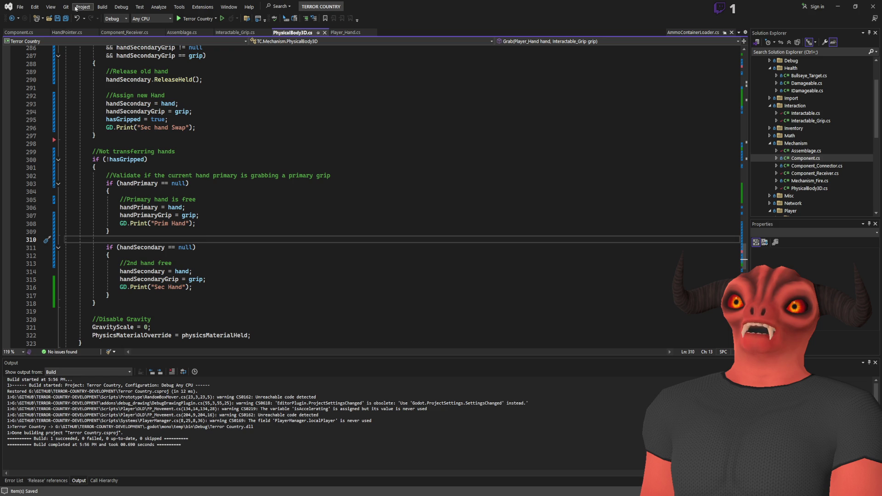
{"action": "key", "text": "ctrl+shift+b"}
{"action": "scroll", "coordinate": [153, 174], "scroll_direction": "up", "scroll_amount": 3}
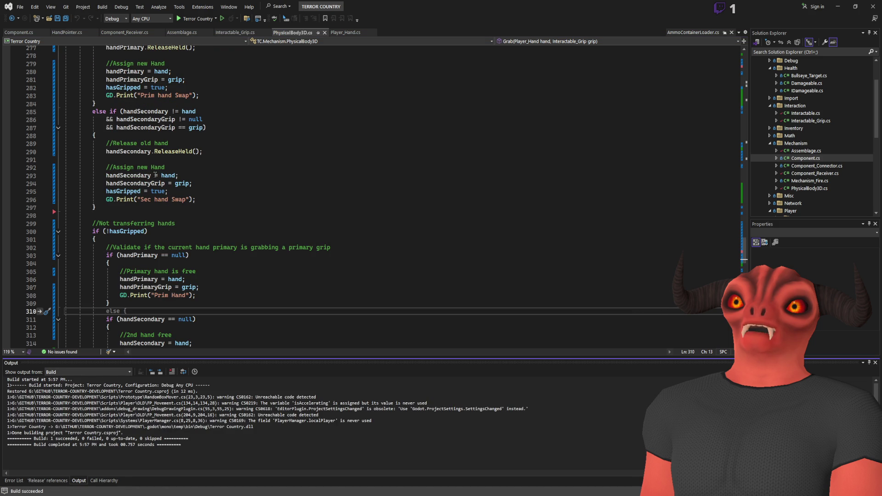
{"action": "scroll", "coordinate": [136, 179], "scroll_direction": "up", "scroll_amount": 4}
{"action": "double_click", "coordinate": [124, 104]}
{"action": "scroll", "coordinate": [128, 164], "scroll_direction": "down", "scroll_amount": 2}
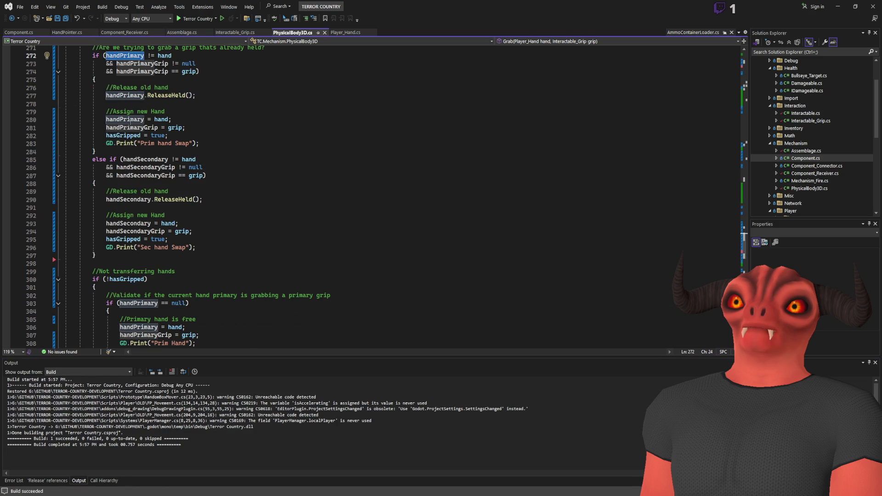
{"action": "scroll", "coordinate": [130, 122], "scroll_direction": "down", "scroll_amount": 3}
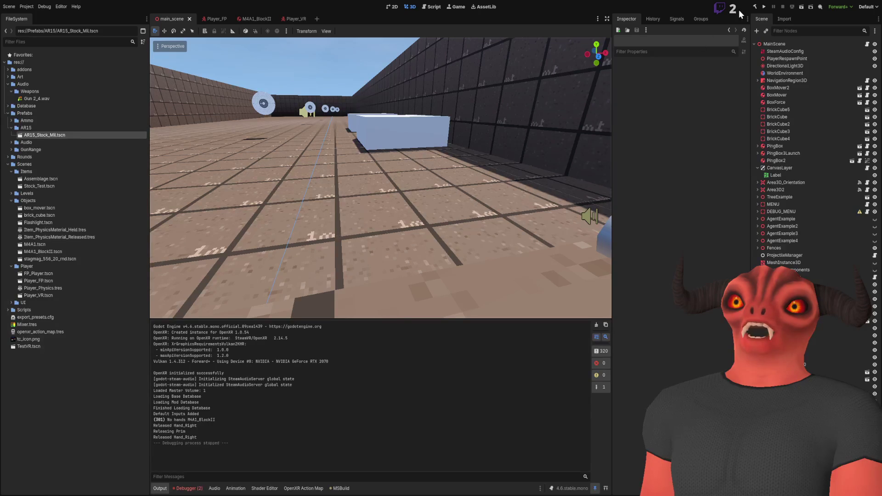
- Run the VR scene to check the Prim Hand, Sec Hand and Releasing Prim output, then return to Visual Studio
{"action": "left_click", "coordinate": [763, 7]}
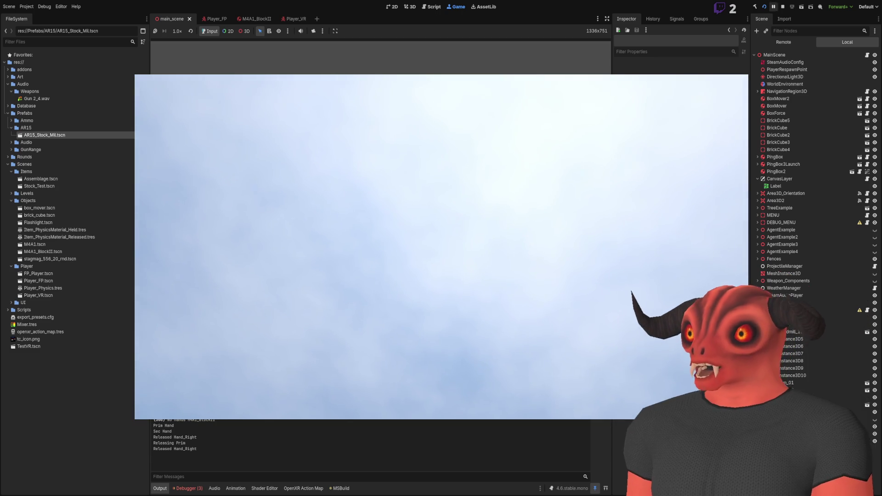
{"action": "key", "text": "alt+Tab"}
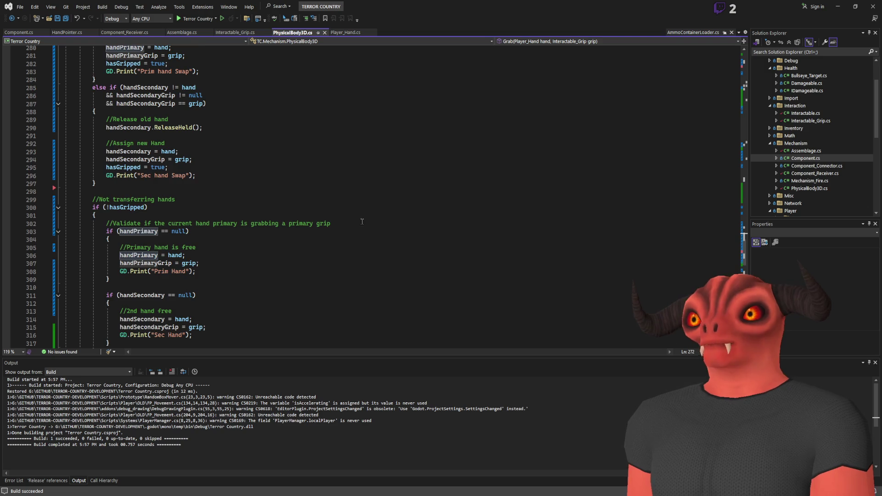
- Turn the second-hand check in Grab() into an else if, then save and build
{"action": "scroll", "coordinate": [324, 141], "scroll_direction": "down", "scroll_amount": 15}
{"action": "scroll", "coordinate": [324, 142], "scroll_direction": "down", "scroll_amount": 5}
{"action": "scroll", "coordinate": [322, 149], "scroll_direction": "up", "scroll_amount": 14}
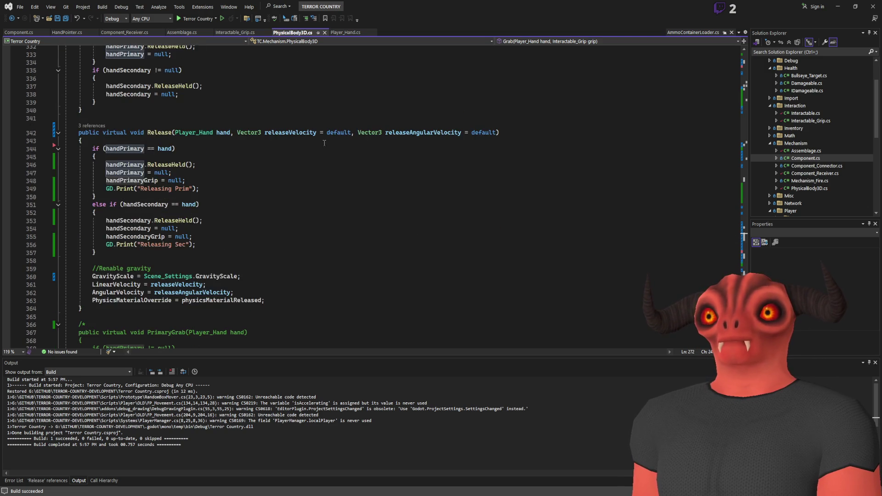
{"action": "scroll", "coordinate": [322, 148], "scroll_direction": "up", "scroll_amount": 6}
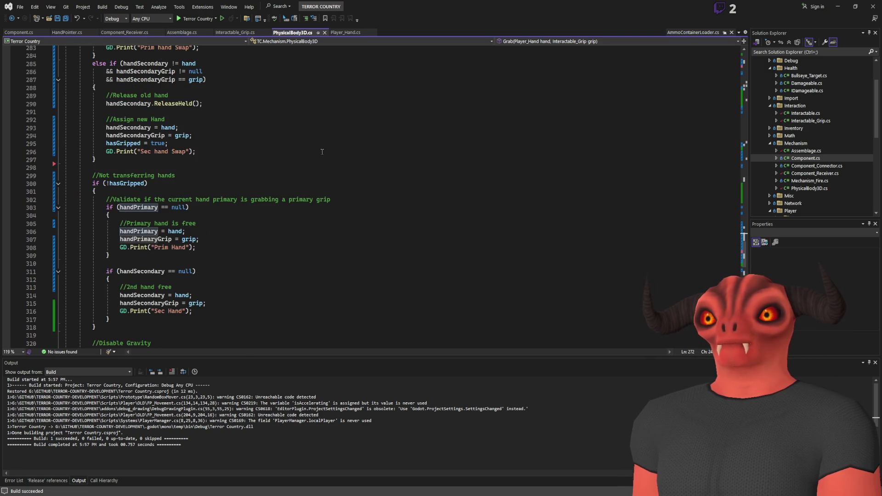
{"action": "scroll", "coordinate": [317, 157], "scroll_direction": "down", "scroll_amount": 5}
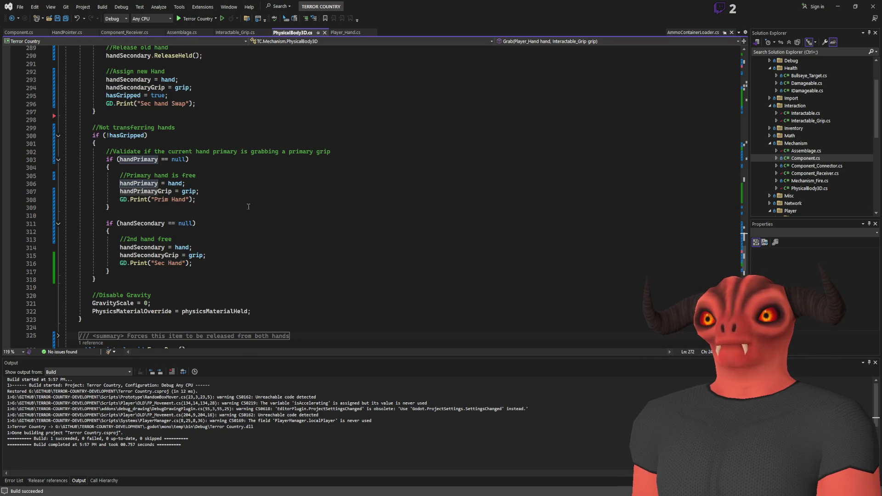
{"action": "left_click_drag", "start_coordinate": [161, 159], "coordinate": [155, 284]}
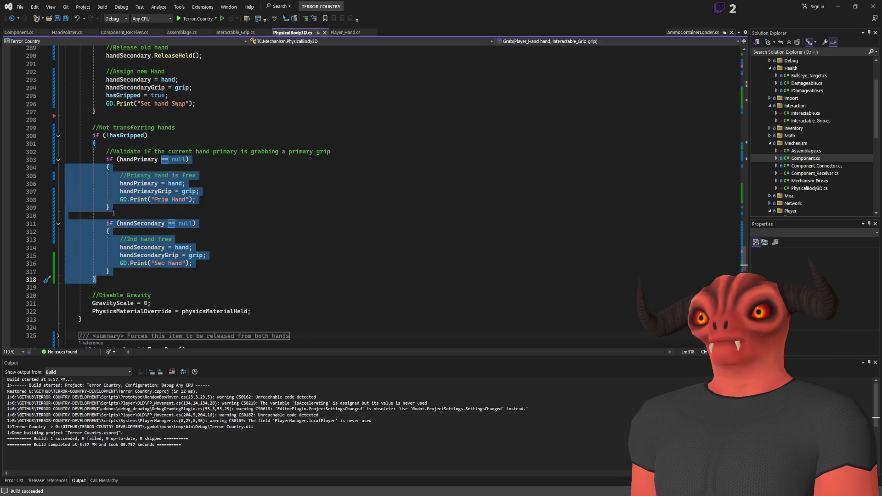
{"action": "scroll", "coordinate": [139, 208], "scroll_direction": "up", "scroll_amount": 5}
{"action": "scroll", "coordinate": [140, 208], "scroll_direction": "down", "scroll_amount": 4}
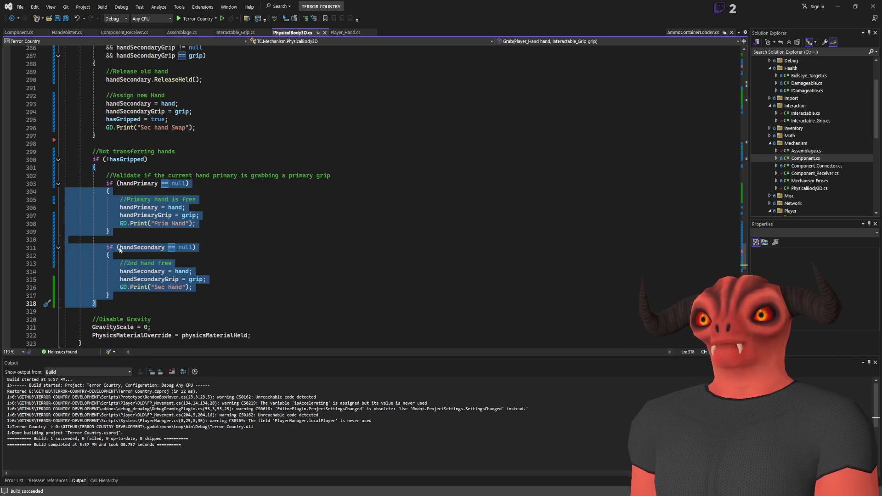
{"action": "left_click", "coordinate": [106, 248]}
{"action": "key", "text": "BackSpace"}
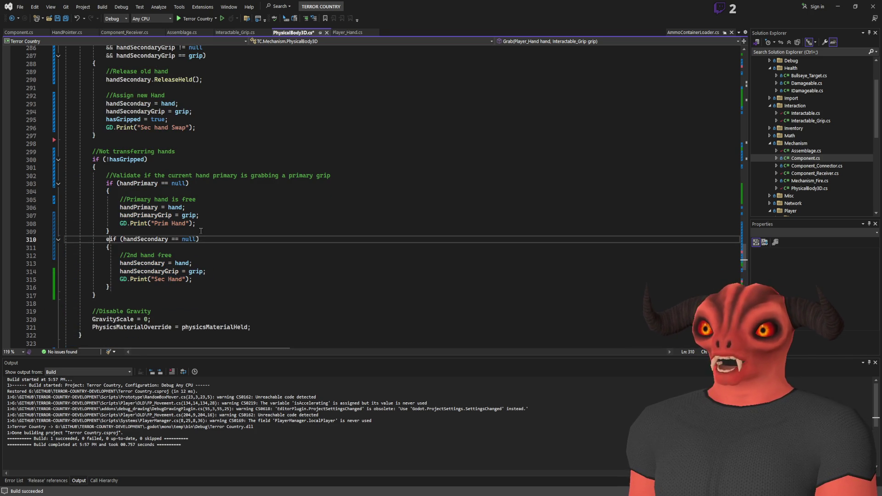
{"action": "type", "text": "else"}
{"action": "key", "text": "ctrl+s"}
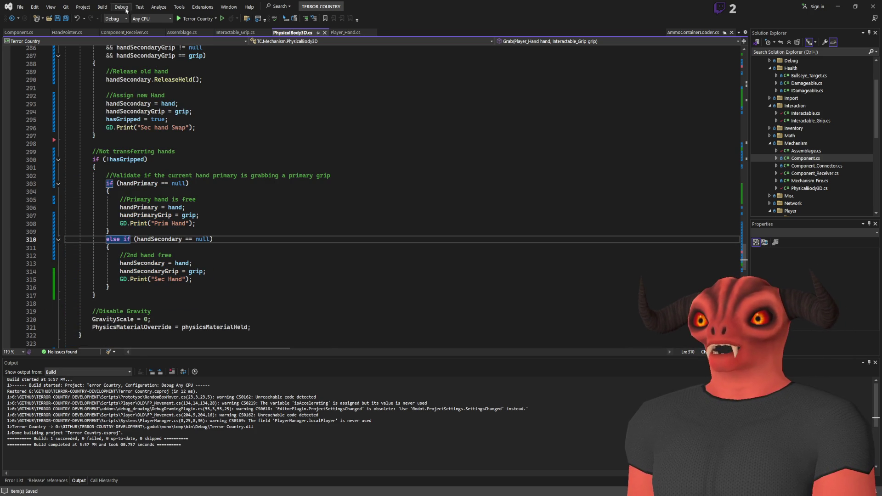
{"action": "key", "text": "ctrl+shift+b"}
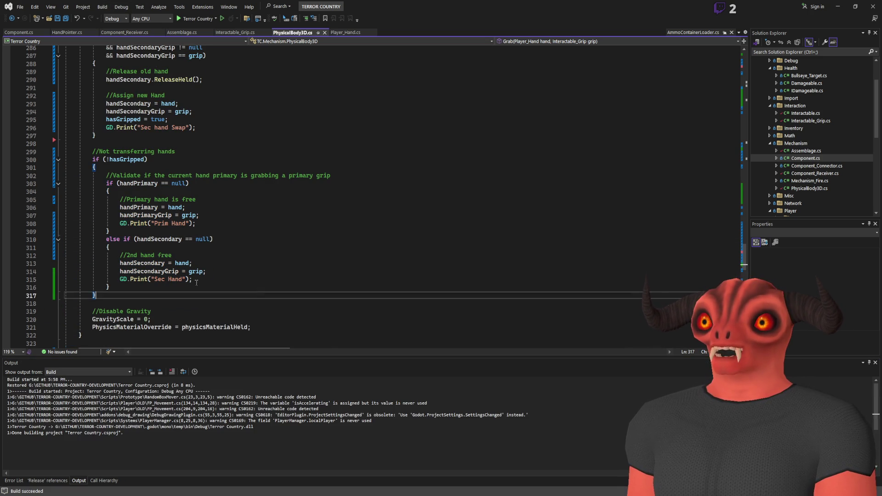
- Delete the Sec Hand, Prim Hand and swap GD.Print lines, then run the game in Godot again
{"action": "left_click_drag", "start_coordinate": [206, 279], "coordinate": [213, 273]}
{"action": "key", "text": "Delete"}
{"action": "left_click_drag", "start_coordinate": [198, 224], "coordinate": [202, 216]}
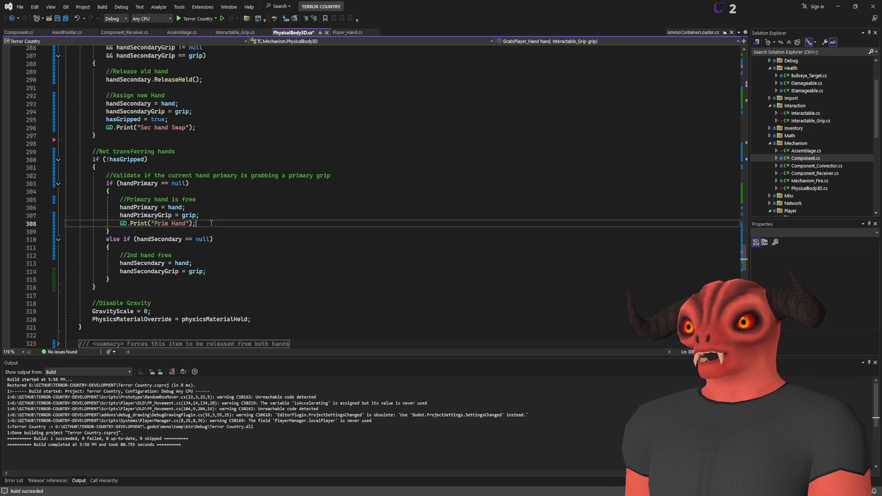
{"action": "key", "text": "Delete"}
{"action": "key", "text": "Delete"}
{"action": "mouse_move", "coordinate": [198, 127]}
{"action": "left_mouse_down"}
{"action": "mouse_move", "coordinate": [169, 119]}
{"action": "mouse_move", "coordinate": [169, 135]}
{"action": "left_mouse_up"}
{"action": "scroll", "coordinate": [275, 137], "scroll_direction": "up", "scroll_amount": 5}
{"action": "key", "text": "Delete"}
{"action": "scroll", "coordinate": [299, 156], "scroll_direction": "up", "scroll_amount": 3}
{"action": "scroll", "coordinate": [299, 157], "scroll_direction": "down", "scroll_amount": 10}
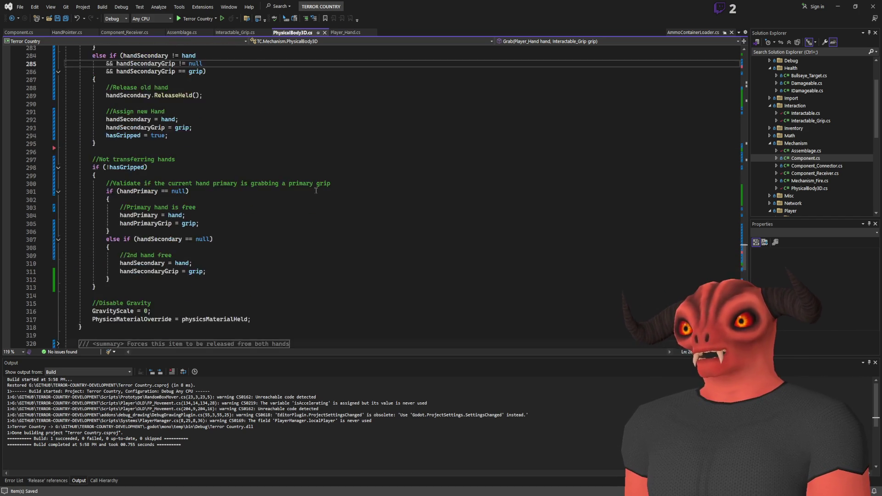
{"action": "key", "text": "alt+Tab"}
{"action": "left_click", "coordinate": [762, 7]}
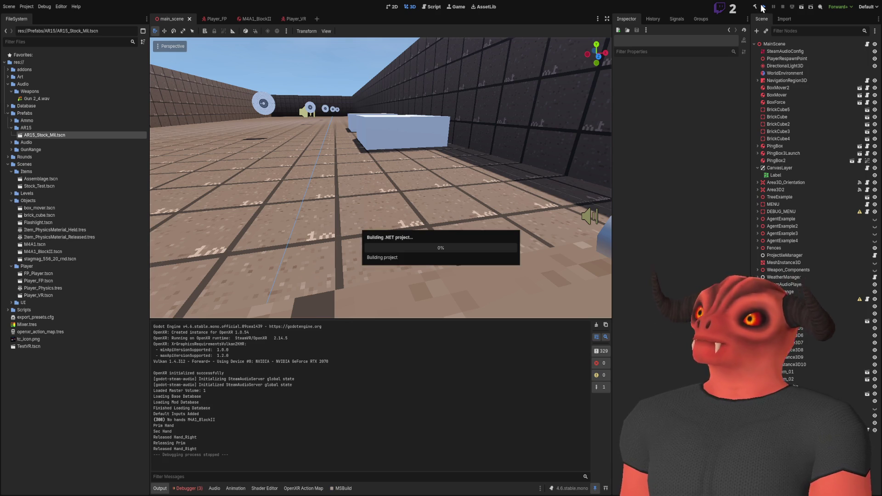
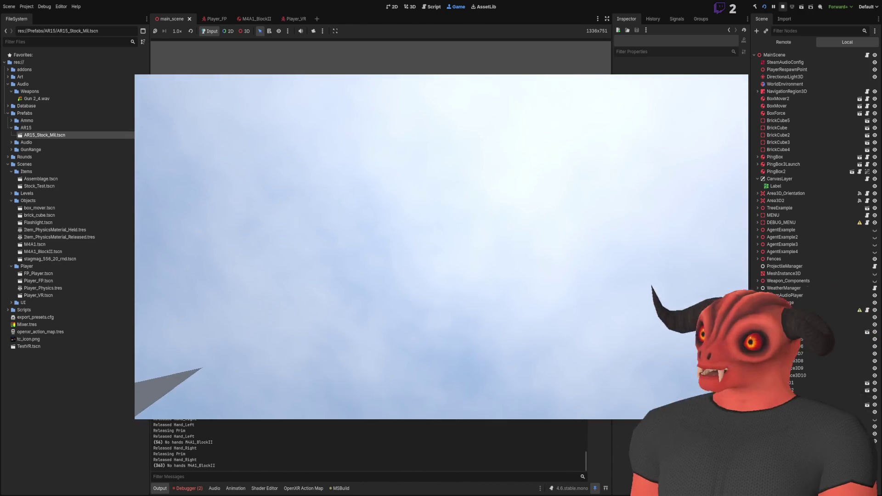
- Leave the Godot game and bring up Visual Studio with PhysicalBody3D.cs and the build output
{"action": "key", "text": "alt+Tab"}
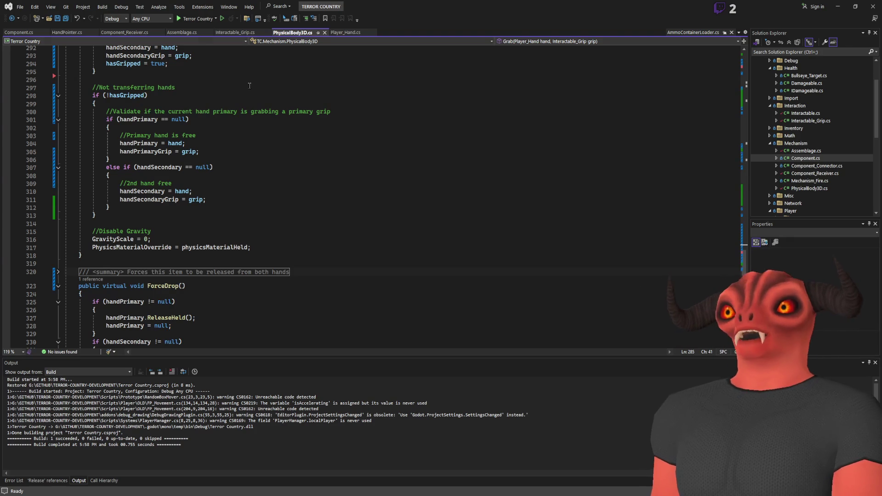
- Look through Player_Hand.cs, Interactable_Grip.cs and Assemblage.cs, ending on PhysicalBody3D.cs
{"action": "left_click", "coordinate": [345, 32]}
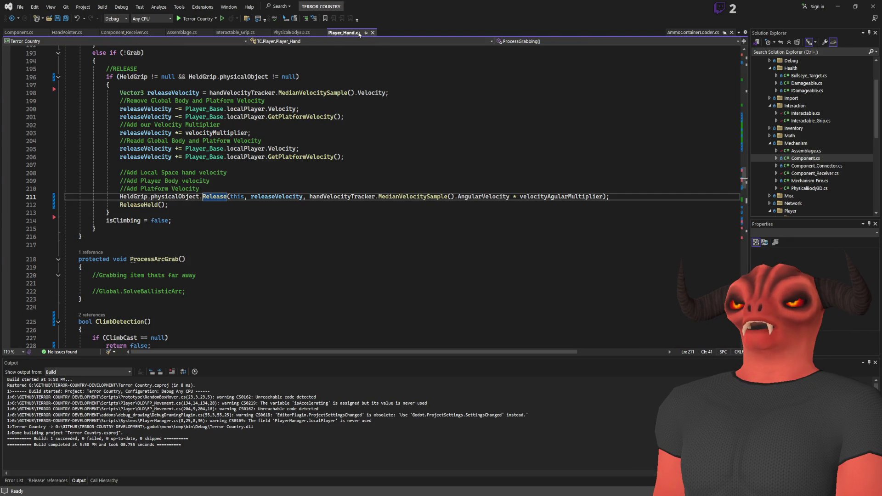
{"action": "left_click", "coordinate": [219, 206]}
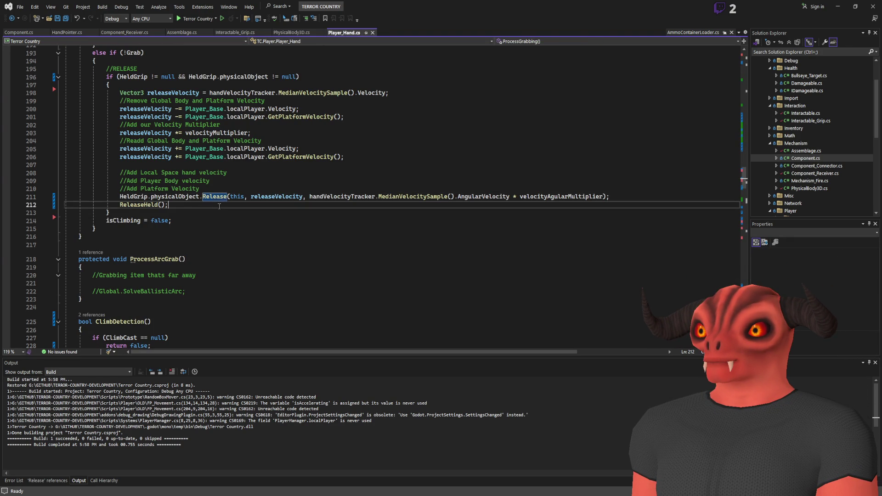
{"action": "left_click", "coordinate": [236, 32]}
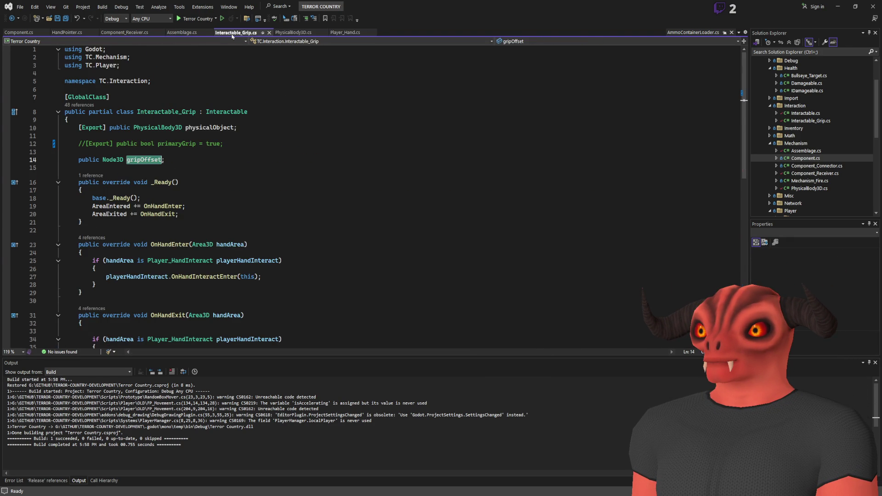
{"action": "scroll", "coordinate": [233, 152], "scroll_direction": "down", "scroll_amount": 7}
{"action": "scroll", "coordinate": [234, 151], "scroll_direction": "up", "scroll_amount": 7}
{"action": "left_click", "coordinate": [182, 33]}
{"action": "scroll", "coordinate": [275, 186], "scroll_direction": "down", "scroll_amount": 3}
{"action": "left_click", "coordinate": [292, 32]}
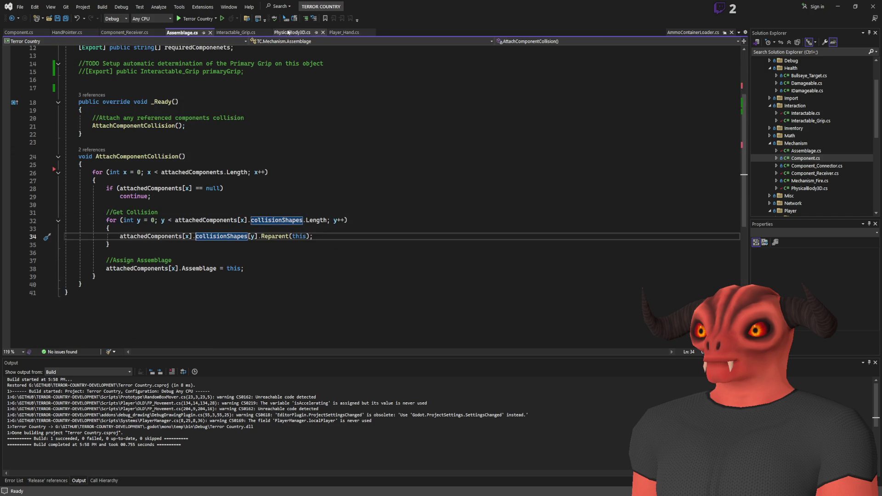
{"action": "scroll", "coordinate": [301, 201], "scroll_direction": "down", "scroll_amount": 10}
{"action": "scroll", "coordinate": [300, 200], "scroll_direction": "up", "scroll_amount": 6}
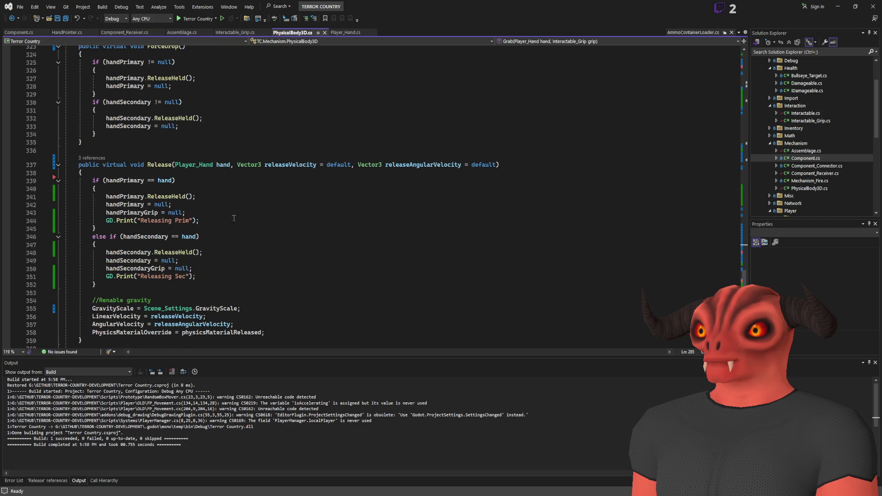
- Remove the 'Releasing Prim' and 'Releasing Sec' debug prints from Release and save the file
{"action": "left_click_drag", "start_coordinate": [233, 220], "coordinate": [234, 215]}
{"action": "key", "text": "Delete"}
{"action": "left_click_drag", "start_coordinate": [196, 269], "coordinate": [192, 261]}
{"action": "key", "text": "Delete"}
{"action": "key", "text": "Up"}
{"action": "key", "text": "ctrl+s"}
- List all references to the Grab method
{"action": "scroll", "coordinate": [246, 229], "scroll_direction": "up", "scroll_amount": 20}
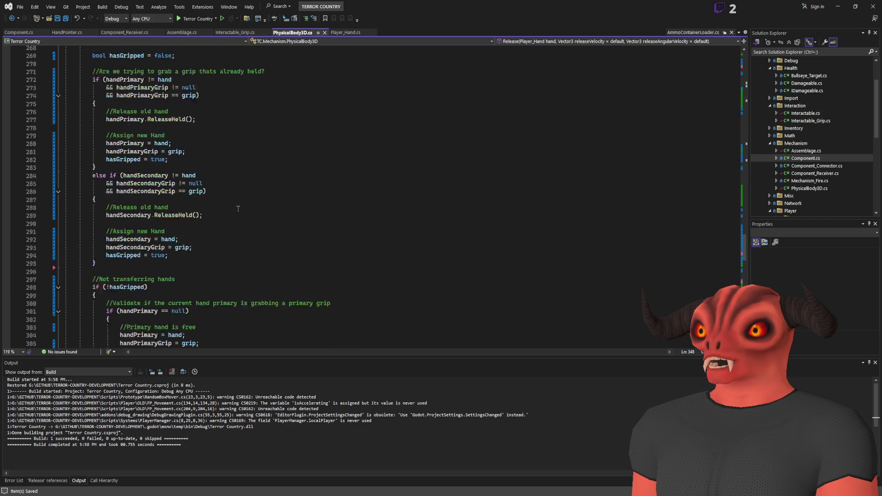
{"action": "scroll", "coordinate": [238, 202], "scroll_direction": "down", "scroll_amount": 6}
{"action": "scroll", "coordinate": [238, 189], "scroll_direction": "up", "scroll_amount": 9}
{"action": "left_click", "coordinate": [160, 201]}
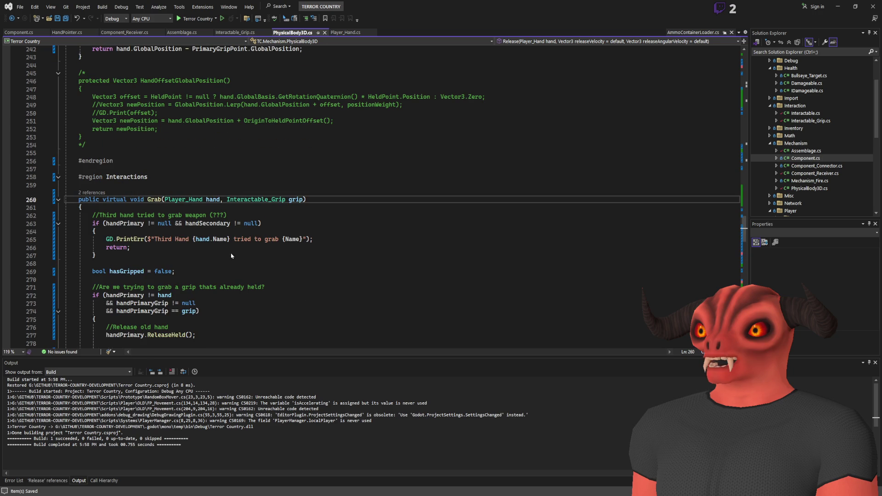
{"action": "key", "text": "shift+F12"}
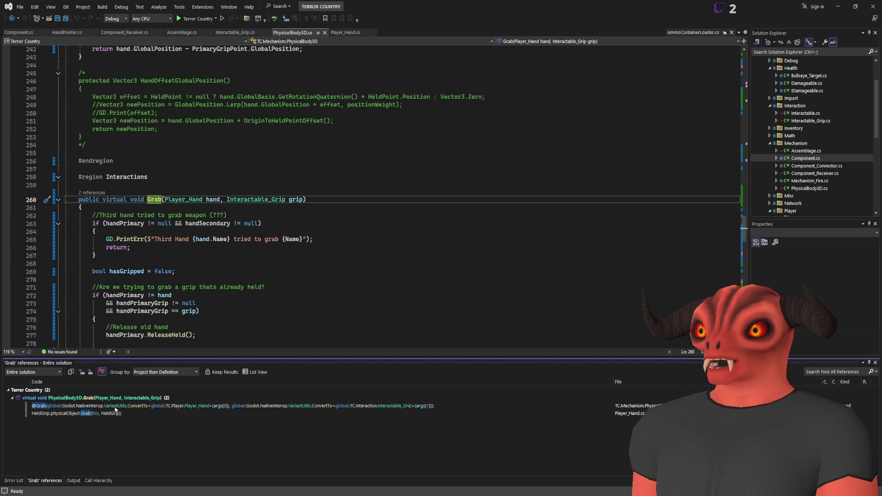
- Follow the Grab call in Player_Hand.cs to the InputGrab definition
{"action": "left_click", "coordinate": [116, 412]}
{"action": "scroll", "coordinate": [190, 225], "scroll_direction": "up", "scroll_amount": 2}
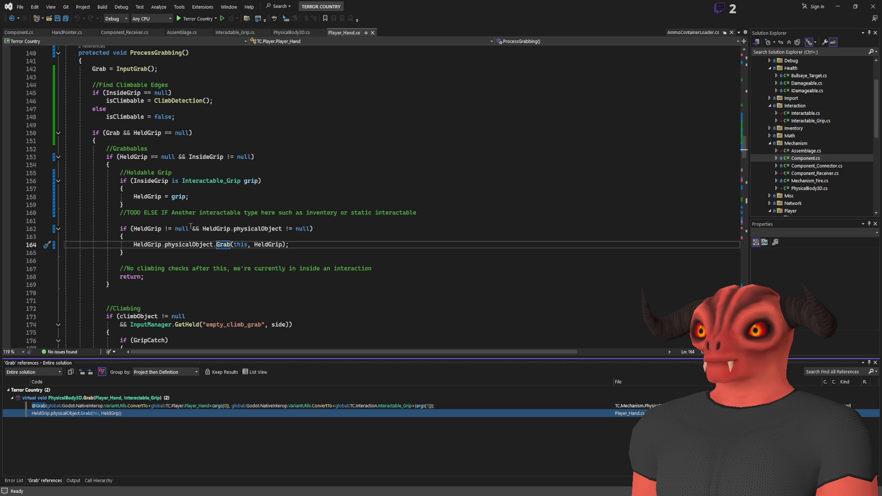
{"action": "scroll", "coordinate": [185, 221], "scroll_direction": "up", "scroll_amount": 4}
{"action": "left_click", "coordinate": [135, 165]}
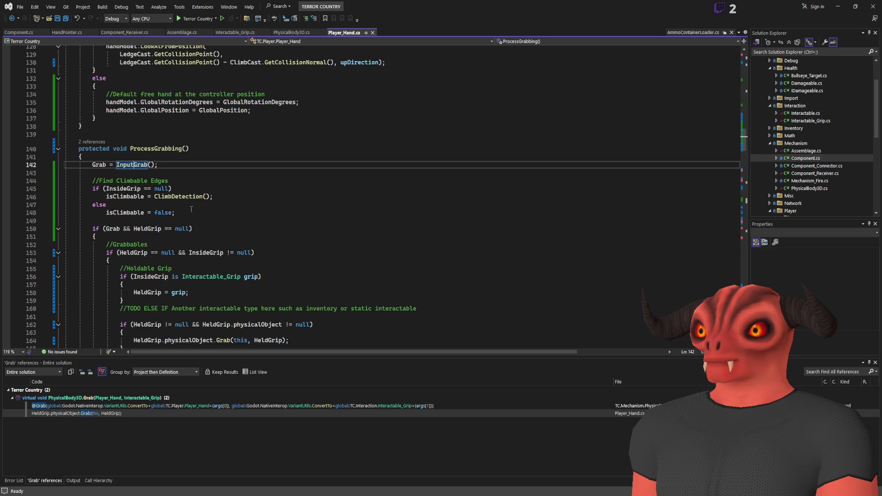
{"action": "key", "text": "F12"}
{"action": "scroll", "coordinate": [301, 179], "scroll_direction": "down", "scroll_amount": 3}
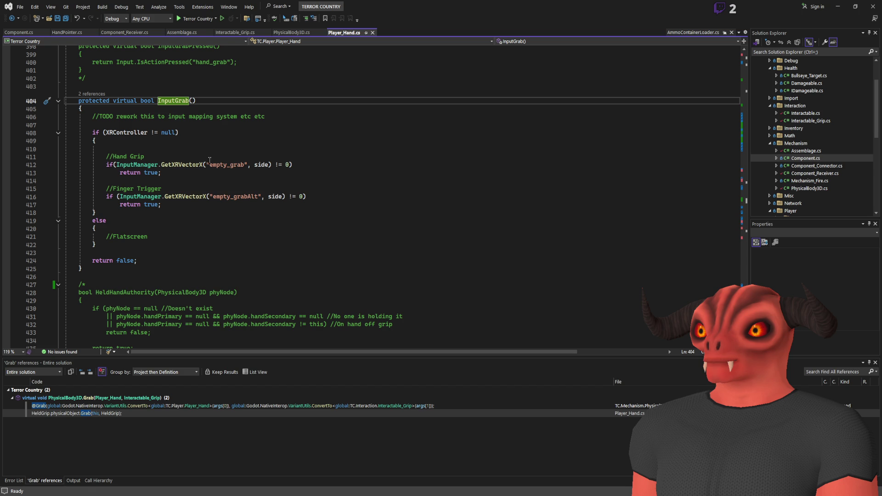
- List all references to GetXRVectorX and review the results
{"action": "left_click", "coordinate": [181, 165]}
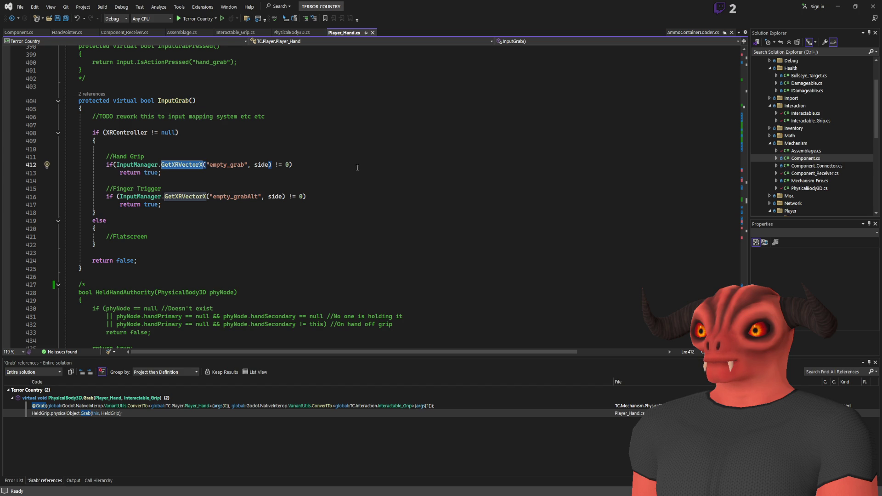
{"action": "key", "text": "Right"}
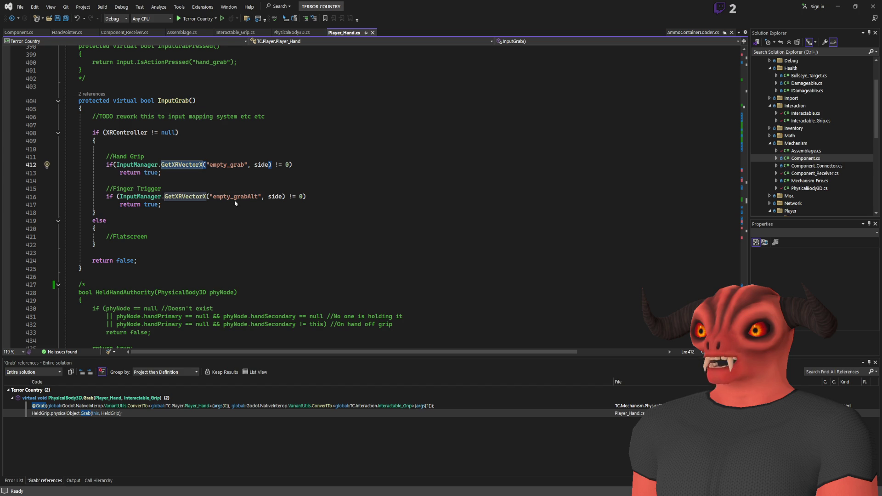
{"action": "key", "text": "shift+F12"}
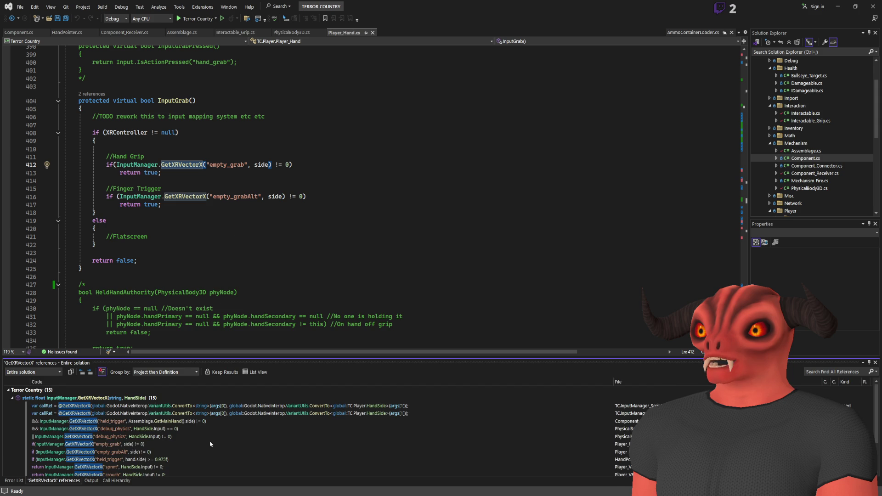
{"action": "scroll", "coordinate": [210, 443], "scroll_direction": "down", "scroll_amount": 1}
{"action": "scroll", "coordinate": [211, 438], "scroll_direction": "up", "scroll_amount": 2}
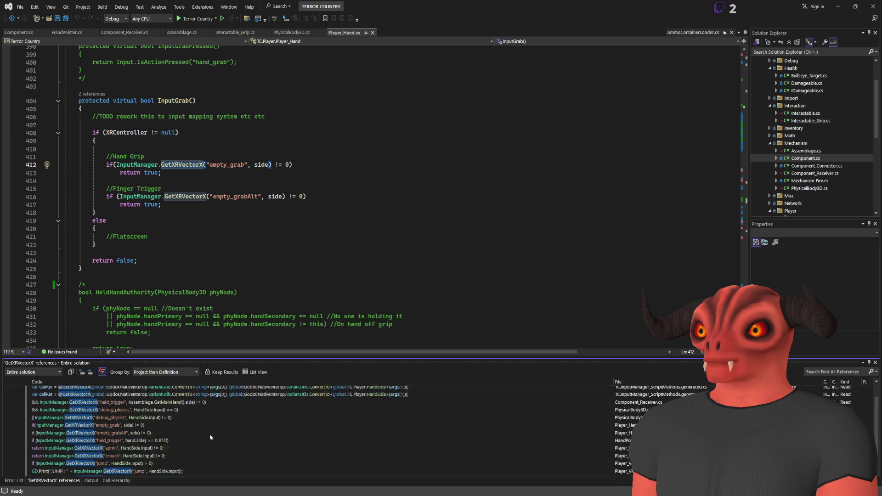
{"action": "scroll", "coordinate": [211, 433], "scroll_direction": "down", "scroll_amount": 2}
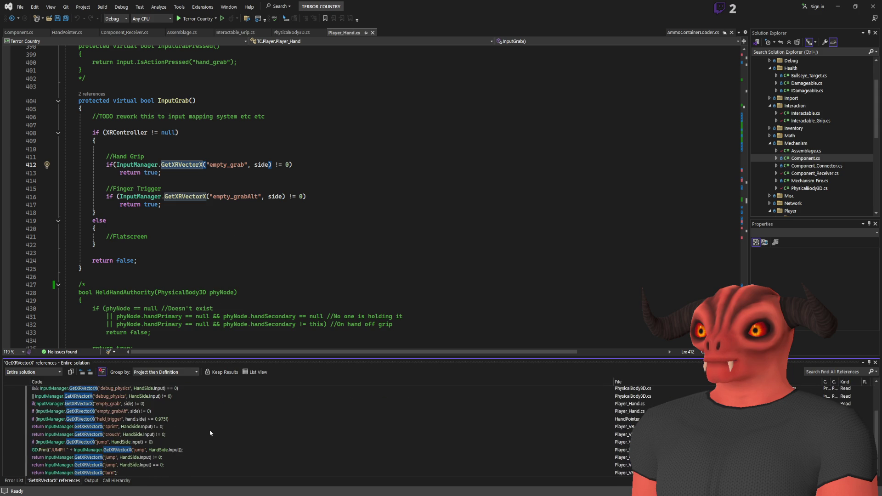
{"action": "scroll", "coordinate": [211, 432], "scroll_direction": "up", "scroll_amount": 2}
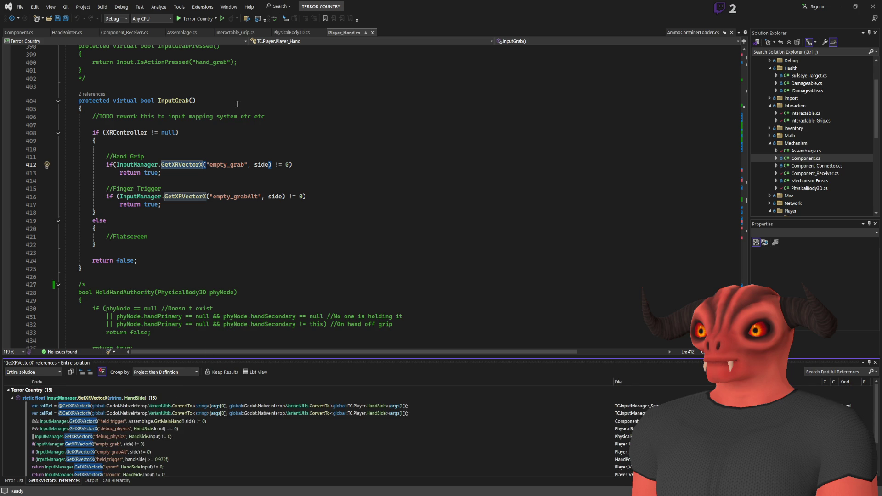
- Check the held_trigger usage, close AmmoContainerLoader.cs, and open InputManager.cs at GetXRVectorX
{"action": "double_click", "coordinate": [139, 421]}
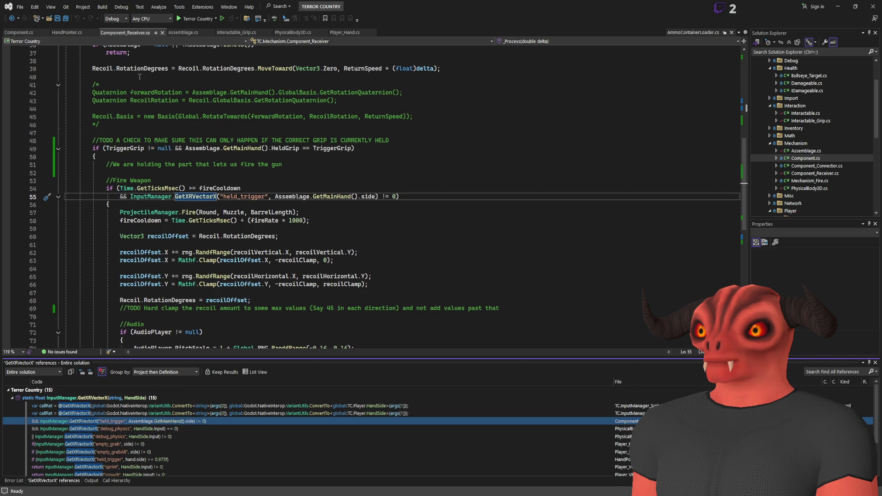
{"action": "left_click", "coordinate": [731, 33]}
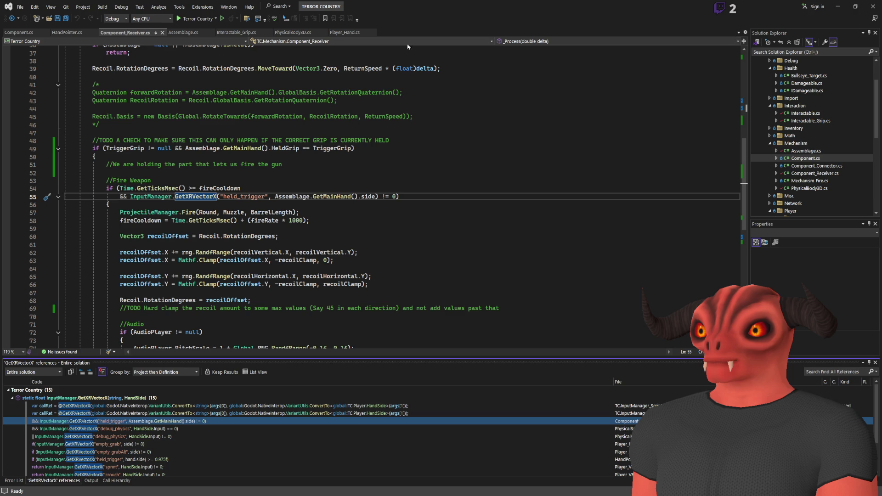
{"action": "scroll", "coordinate": [322, 432], "scroll_direction": "down", "scroll_amount": 2}
{"action": "scroll", "coordinate": [322, 427], "scroll_direction": "up", "scroll_amount": 1}
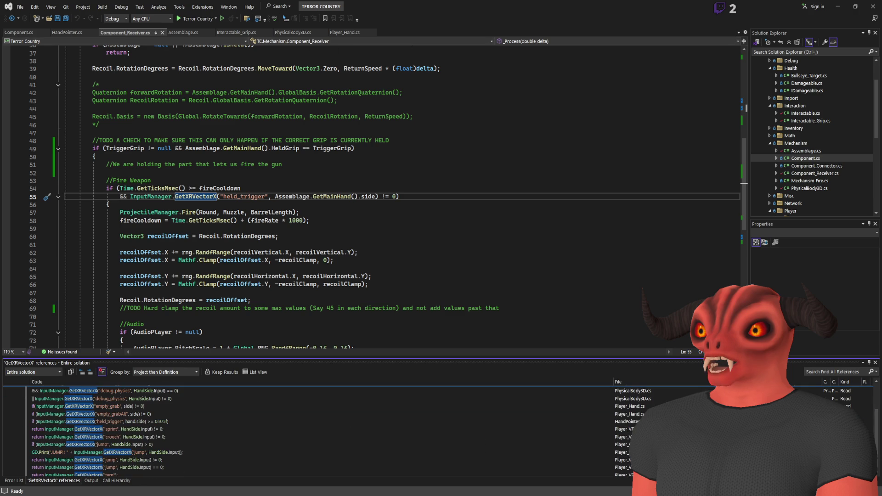
{"action": "scroll", "coordinate": [322, 431], "scroll_direction": "up", "scroll_amount": 2}
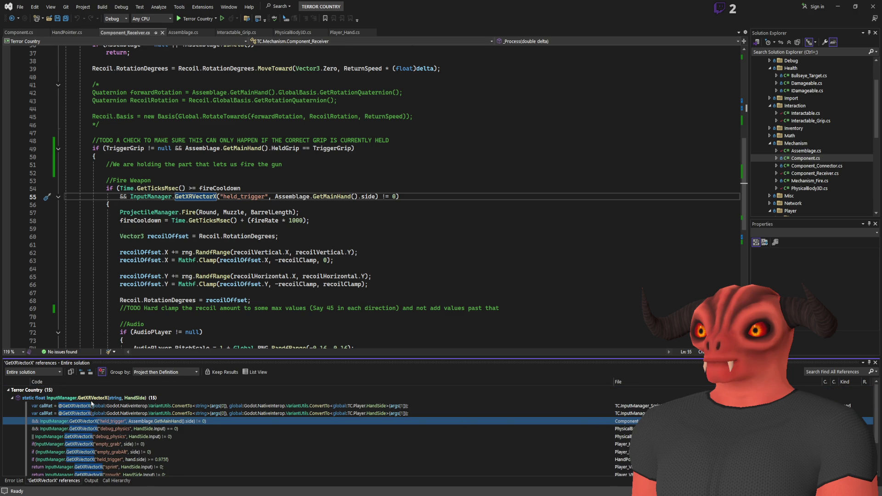
{"action": "left_click", "coordinate": [91, 398]}
{"action": "scroll", "coordinate": [254, 247], "scroll_direction": "up", "scroll_amount": 20}
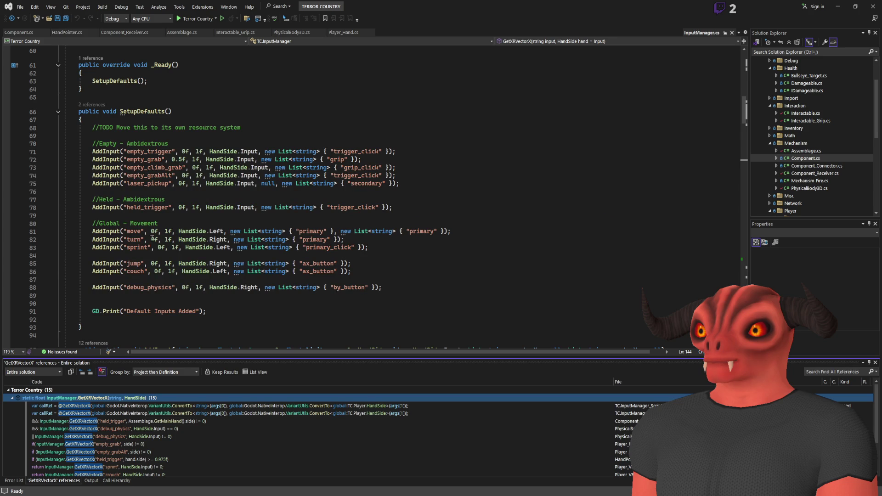
- List every reference to the jump input from line 85 of InputManager.cs
{"action": "left_click", "coordinate": [131, 263]}
{"action": "key", "text": "Up"}
{"action": "left_click", "coordinate": [141, 263]}
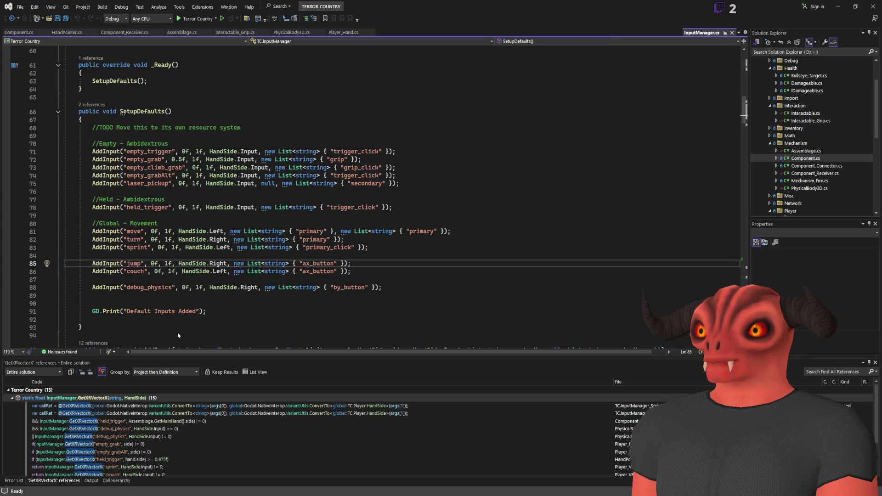
{"action": "key", "text": "shift+F12"}
{"action": "left_click", "coordinate": [155, 437]}
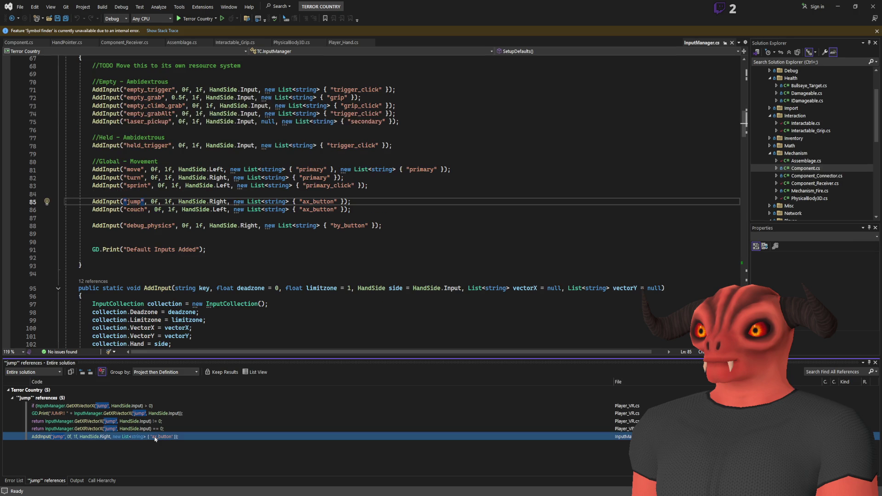
- Open the jump check in Player_VR.cs and select InputJumpPressed's debug print block
{"action": "left_click", "coordinate": [159, 429]}
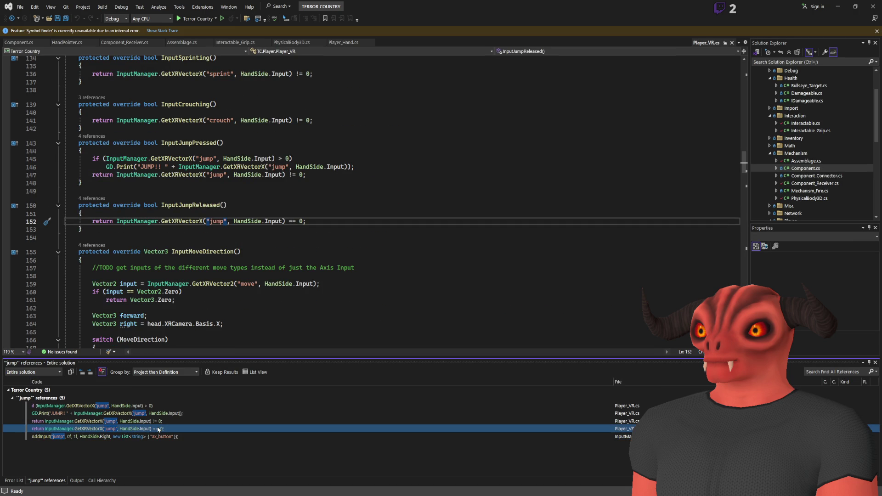
{"action": "scroll", "coordinate": [279, 171], "scroll_direction": "up", "scroll_amount": 1}
{"action": "scroll", "coordinate": [229, 196], "scroll_direction": "up", "scroll_amount": 1}
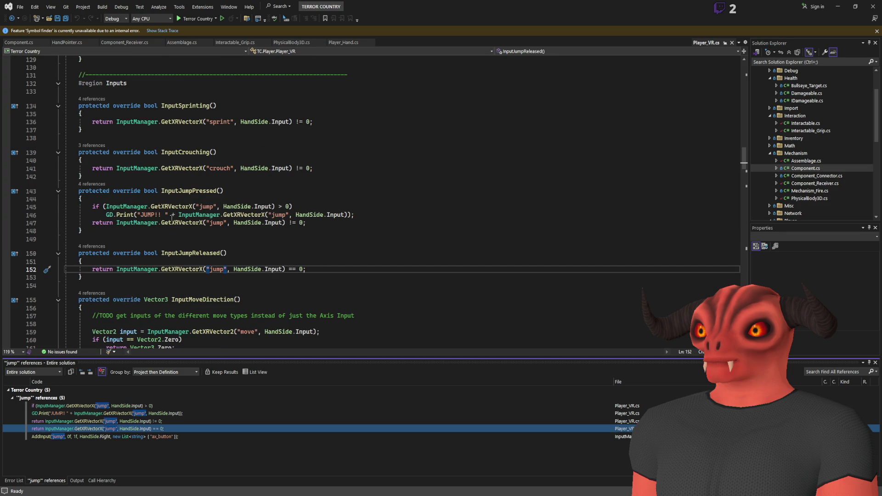
{"action": "left_click_drag", "start_coordinate": [390, 216], "coordinate": [393, 202]}
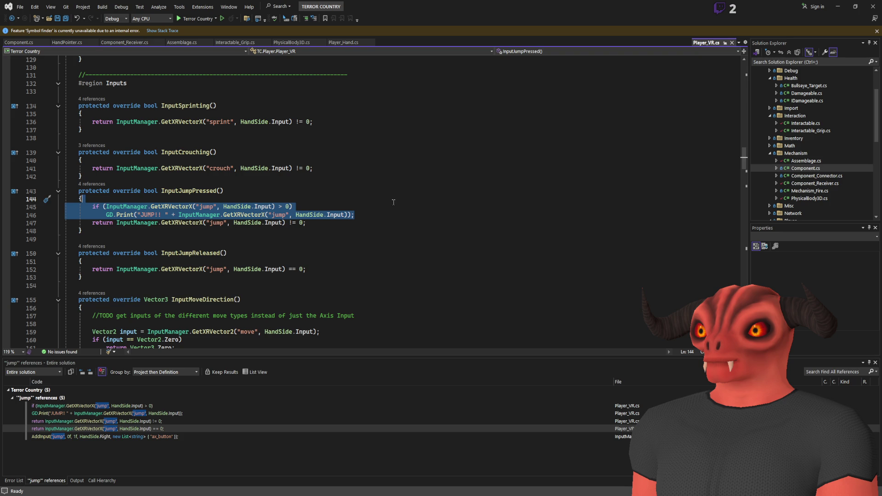
- Delete the jump debug print from Player_VR.cs, save, and list InputJumpReleased's references
{"action": "key", "text": "Delete"}
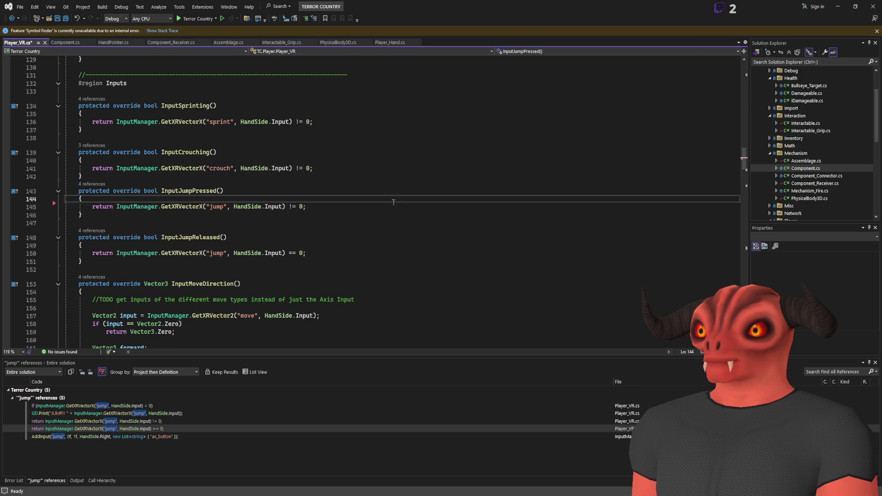
{"action": "key", "text": "ctrl+s"}
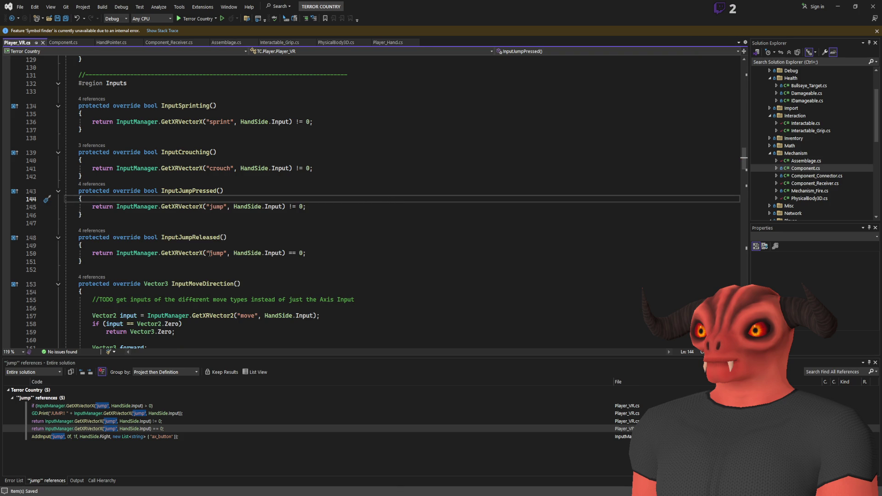
{"action": "left_click", "coordinate": [109, 419]}
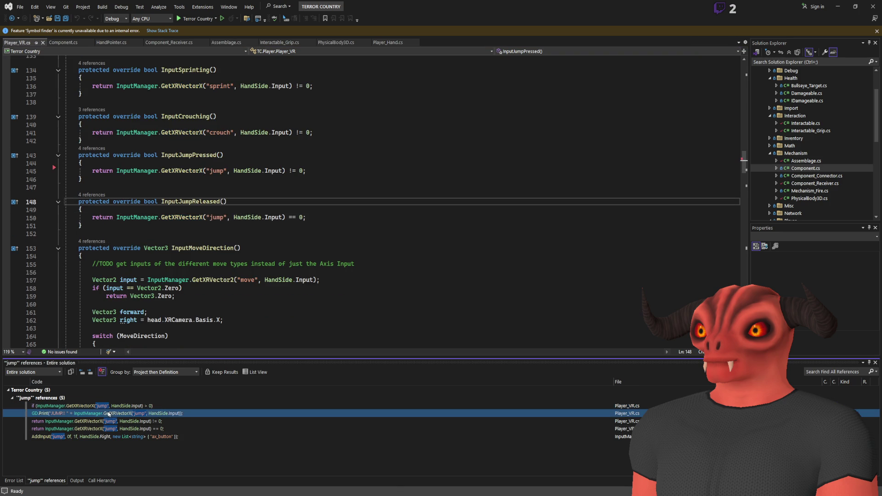
{"action": "double_click", "coordinate": [109, 419]}
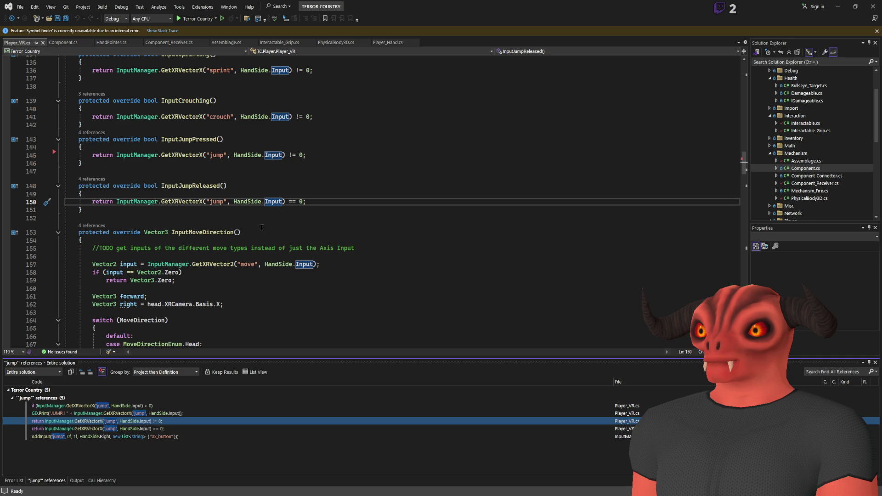
{"action": "left_click", "coordinate": [190, 186]}
{"action": "key", "text": "shift+F12"}
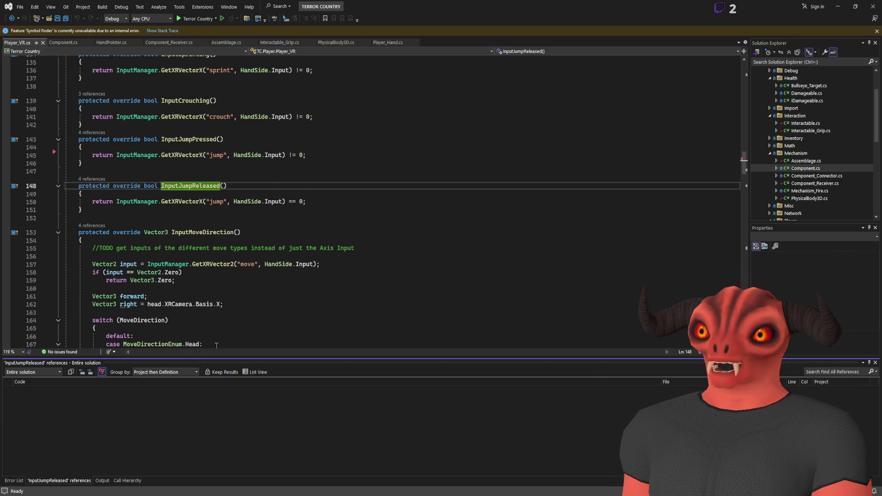
- Open the InputJumpReleased call in Player_Base.cs, then return to Player_VR.cs
{"action": "double_click", "coordinate": [84, 428]}
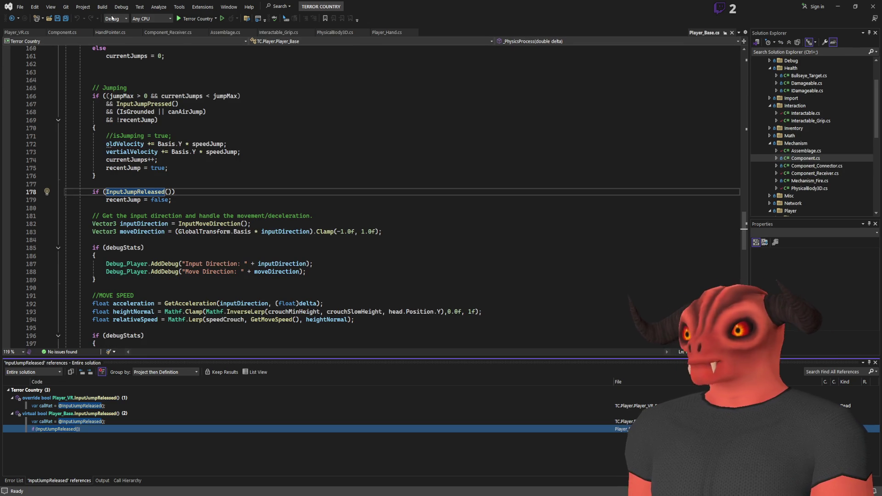
{"action": "left_click", "coordinate": [59, 33]}
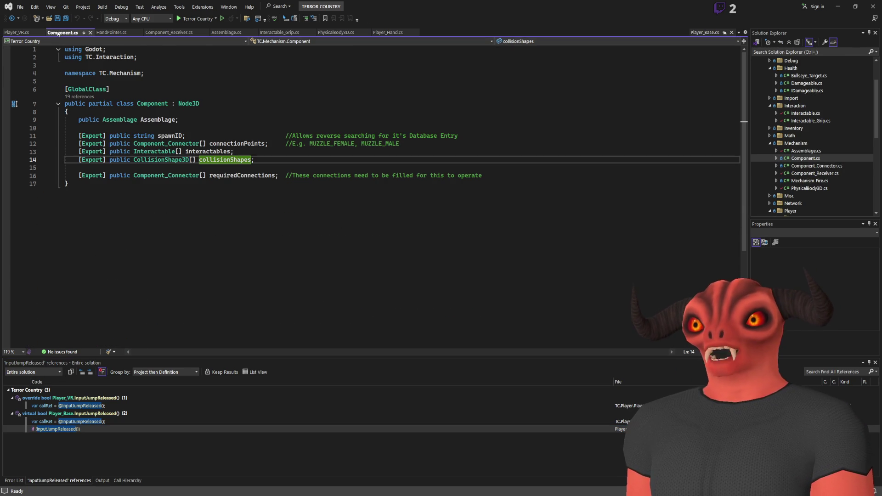
{"action": "left_click", "coordinate": [17, 33]}
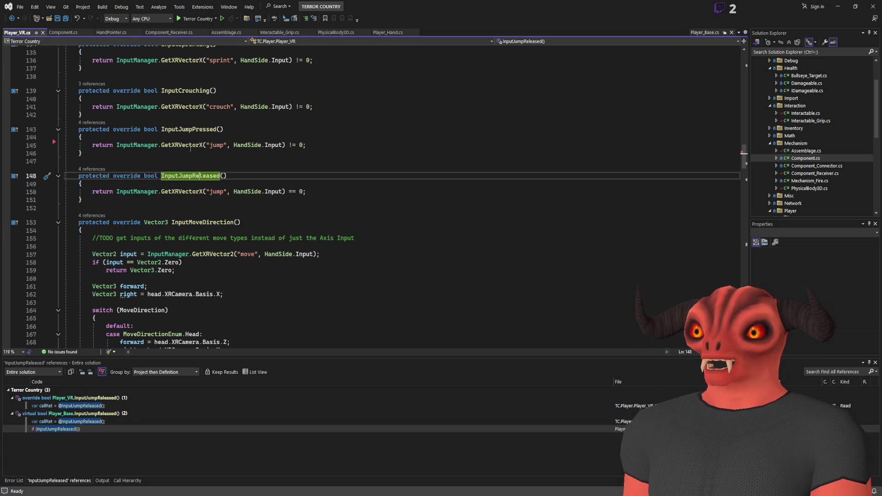
- Go to GetXRVectorX in InputManager.cs and review its input methods, including GetJustPressed
{"action": "left_click", "coordinate": [175, 190]}
{"action": "key", "text": "F12"}
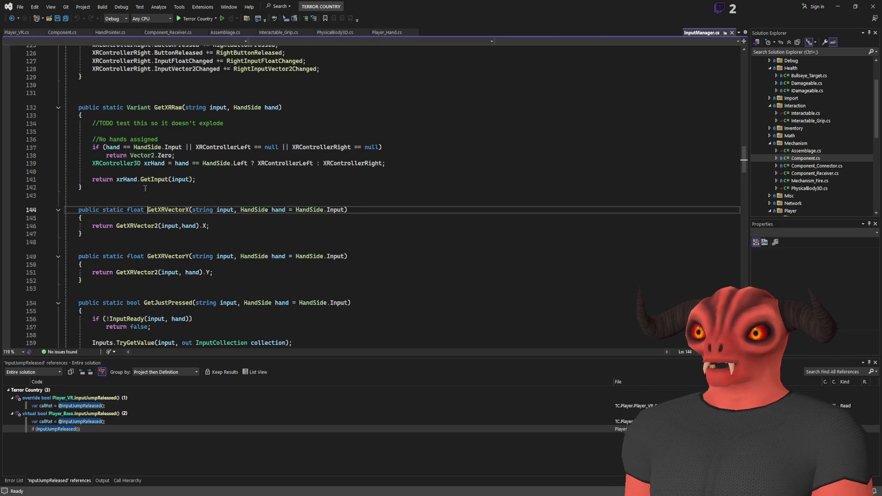
{"action": "scroll", "coordinate": [206, 183], "scroll_direction": "up", "scroll_amount": 15}
{"action": "scroll", "coordinate": [206, 182], "scroll_direction": "up", "scroll_amount": 9}
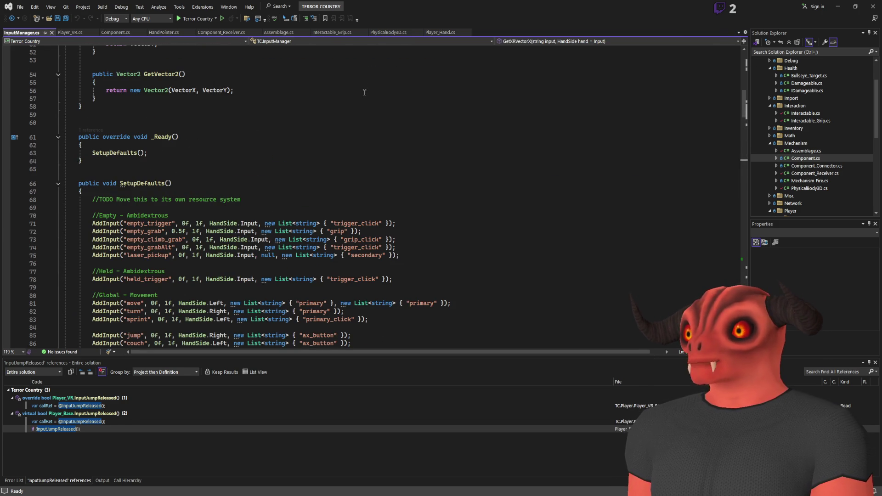
{"action": "scroll", "coordinate": [212, 150], "scroll_direction": "up", "scroll_amount": 6}
{"action": "scroll", "coordinate": [215, 151], "scroll_direction": "down", "scroll_amount": 10}
{"action": "scroll", "coordinate": [225, 156], "scroll_direction": "up", "scroll_amount": 16}
{"action": "scroll", "coordinate": [237, 160], "scroll_direction": "down", "scroll_amount": 6}
{"action": "scroll", "coordinate": [237, 160], "scroll_direction": "down", "scroll_amount": 20}
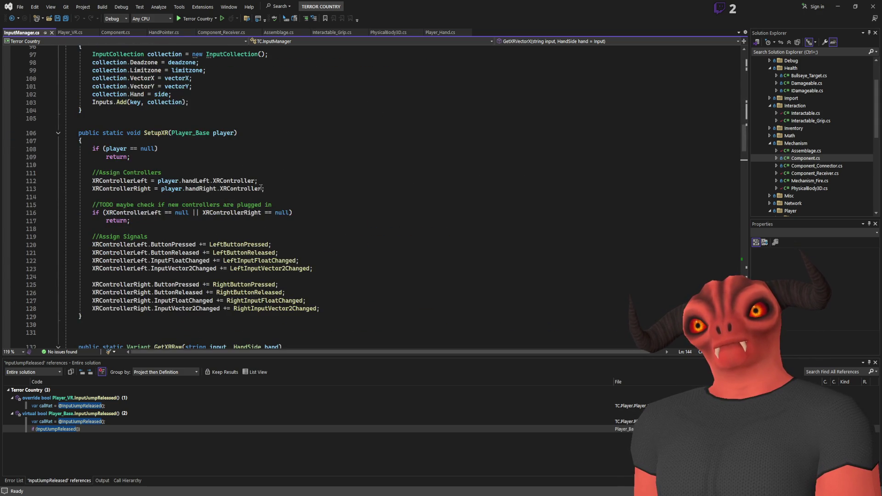
{"action": "scroll", "coordinate": [261, 187], "scroll_direction": "down", "scroll_amount": 11}
{"action": "scroll", "coordinate": [260, 187], "scroll_direction": "down", "scroll_amount": 7}
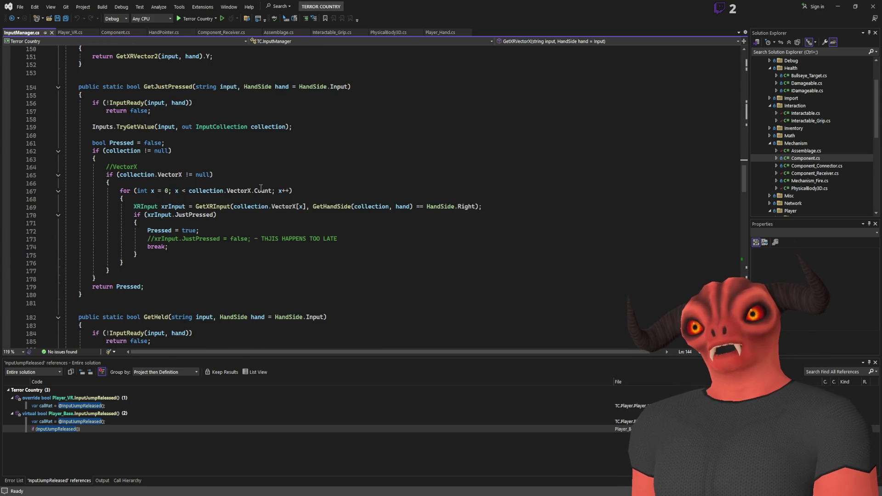
{"action": "double_click", "coordinate": [146, 86]}
{"action": "scroll", "coordinate": [343, 170], "scroll_direction": "up", "scroll_amount": 5}
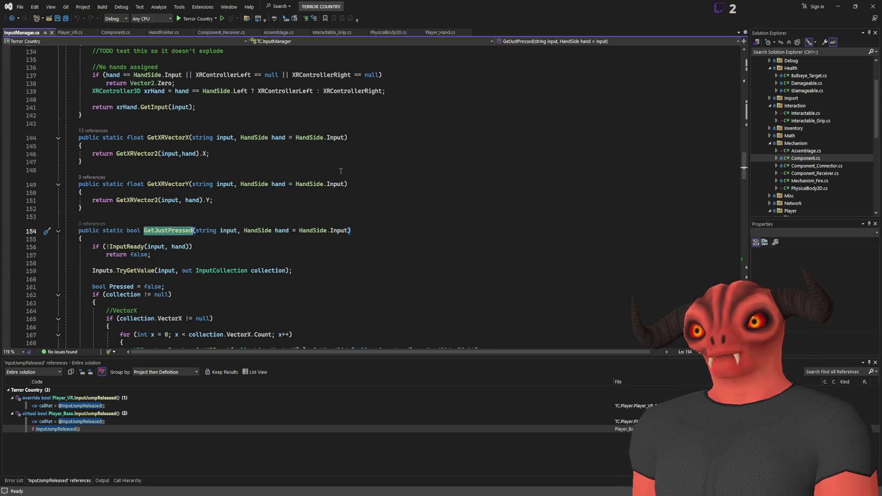
{"action": "scroll", "coordinate": [343, 169], "scroll_direction": "down", "scroll_amount": 3}
{"action": "scroll", "coordinate": [172, 198], "scroll_direction": "up", "scroll_amount": 2}
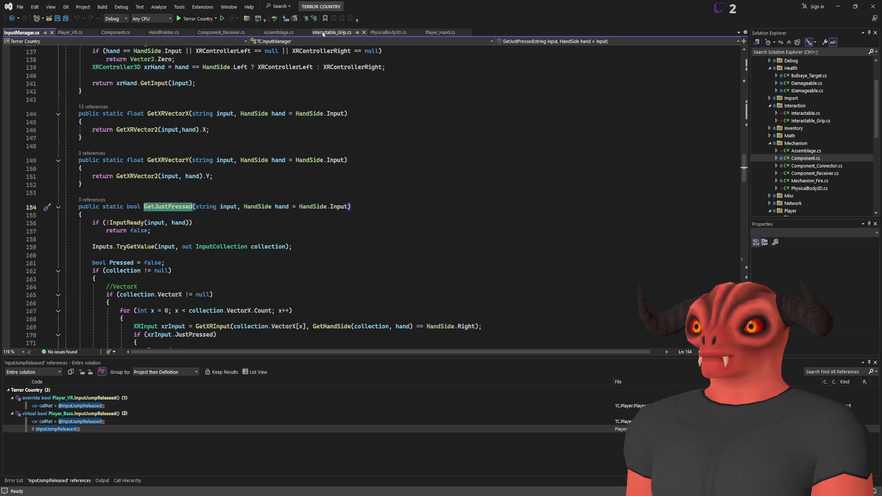
- Switch to Player_Hand.cs and place the caret after the Hand Grip comment
{"action": "left_click", "coordinate": [439, 33]}
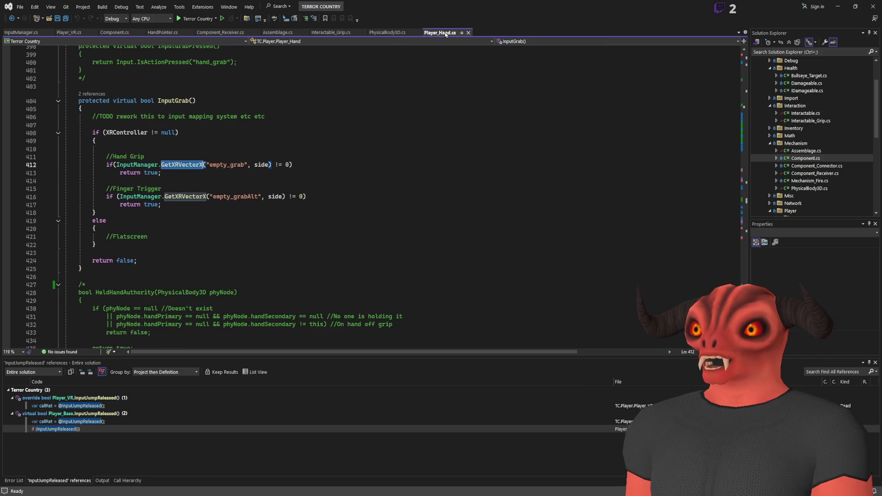
{"action": "left_click", "coordinate": [216, 181]}
{"action": "left_click", "coordinate": [213, 157]}
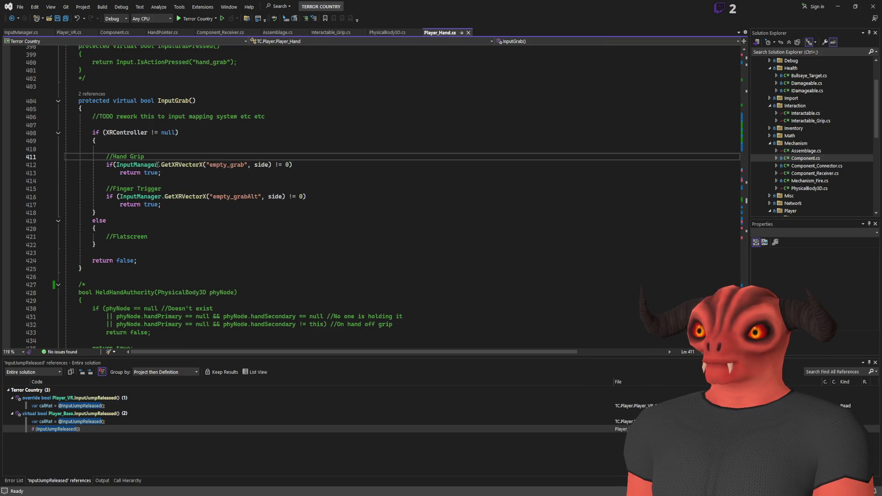
- Replace the first grab condition with InputManager.GetJustPressed using the empty_grab arguments
{"action": "key", "text": "Return"}
{"action": "type", "text": "InputM"}
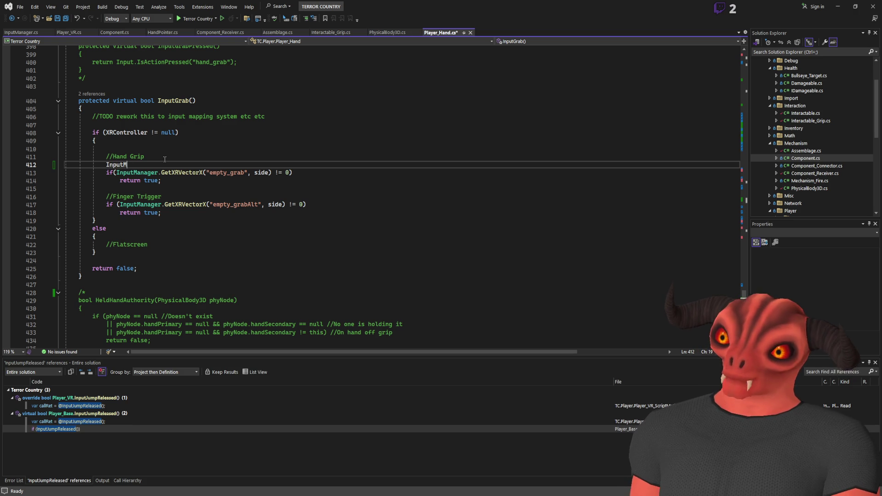
{"action": "type", "text": "anager.GetJustPressed()"}
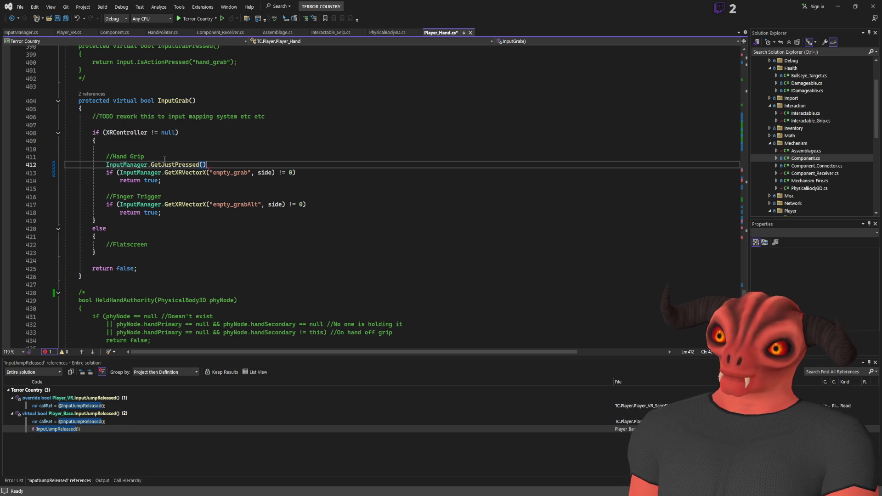
{"action": "left_click_drag", "start_coordinate": [210, 173], "coordinate": [270, 173]}
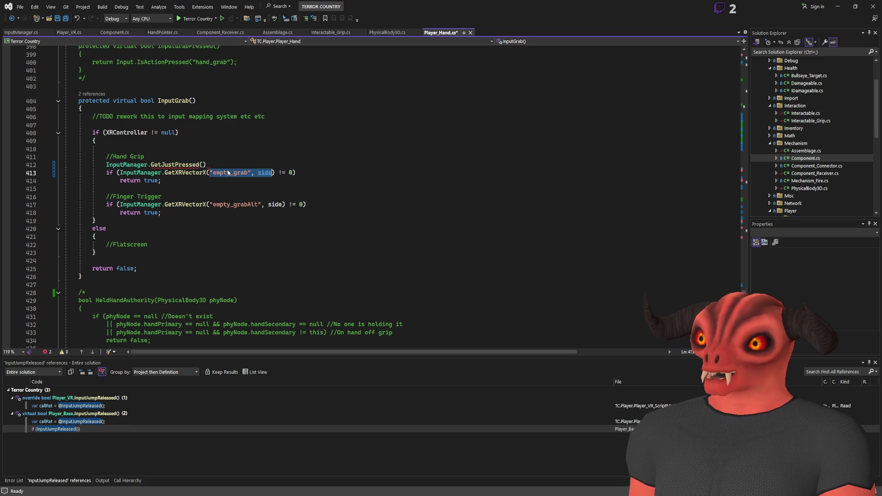
{"action": "left_click", "coordinate": [205, 165]}
{"action": "type", "text": "\"empty_grab\", side"}
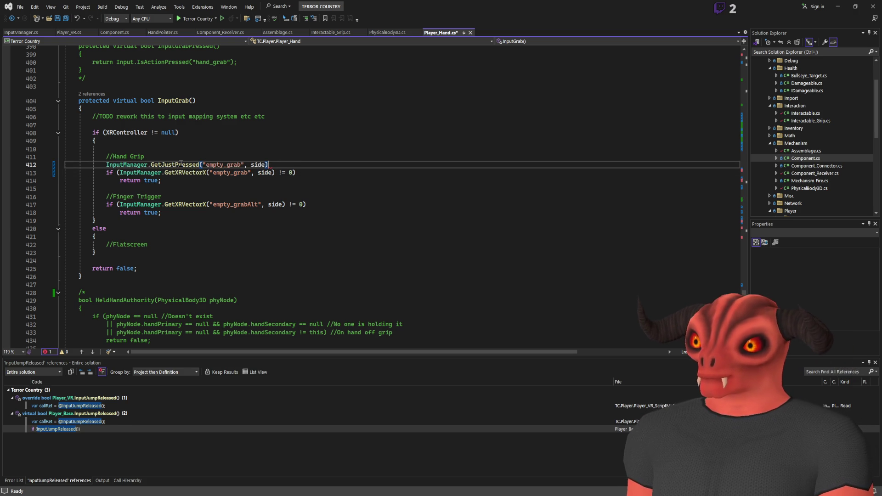
{"action": "mouse_move", "coordinate": [268, 164]}
{"action": "left_mouse_down"}
{"action": "mouse_move", "coordinate": [108, 157]}
{"action": "mouse_move", "coordinate": [106, 165]}
{"action": "mouse_move", "coordinate": [295, 172]}
{"action": "left_mouse_up"}
{"action": "key", "text": "Delete"}
{"action": "type", "text": "InputManager.GetJustPressed(\"empty_grab\", side)"}
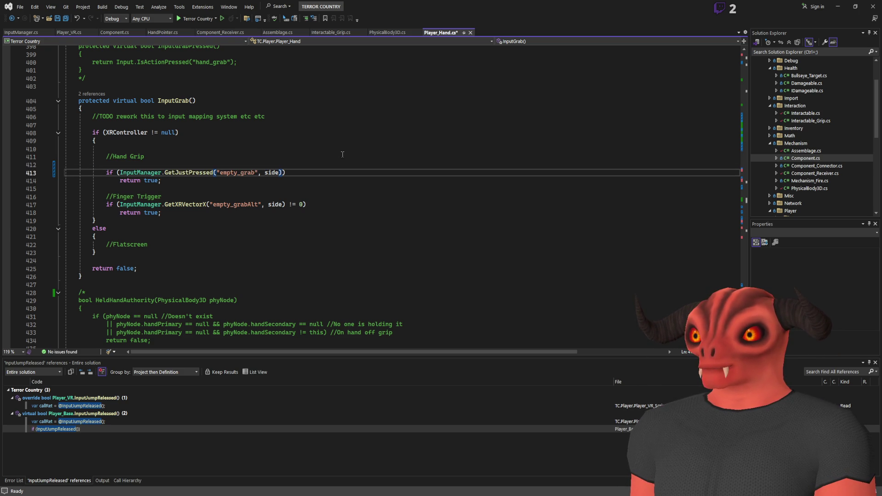
- Change the finger trigger condition to GetJustPressed("empty_grabAlt") and drop the GetXRVectorX comparison
{"action": "left_click", "coordinate": [120, 204]}
{"action": "type", "text": "InputManager.GetJustPressed(\"empty_grab\", side)"}
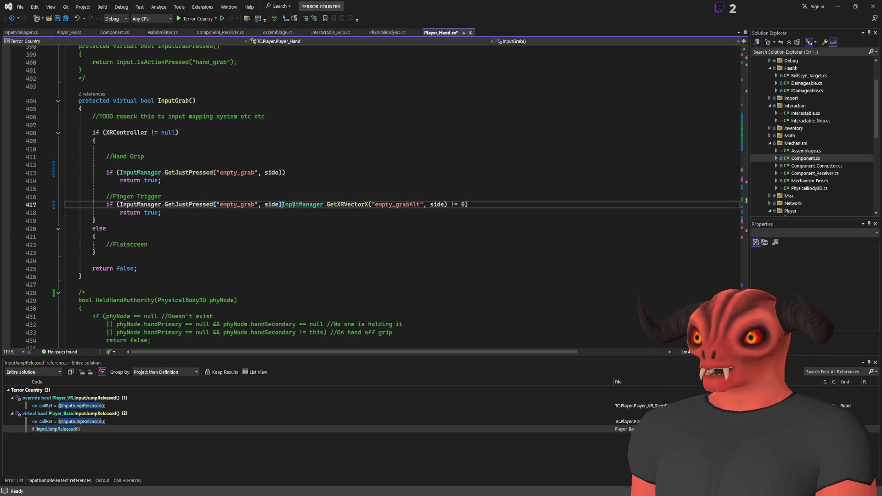
{"action": "key", "text": "ctrl+c"}
{"action": "double_click", "coordinate": [237, 204]}
{"action": "key", "text": "ctrl+v"}
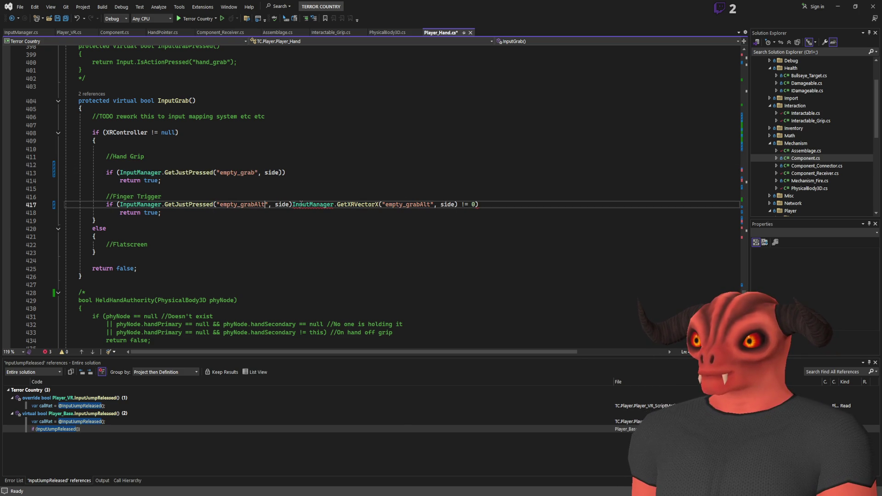
{"action": "left_click_drag", "start_coordinate": [291, 203], "coordinate": [469, 204]}
{"action": "key", "text": "Delete"}
- Save Player_Hand.cs and build the project
{"action": "left_click", "coordinate": [308, 188]}
{"action": "key", "text": "ctrl+s"}
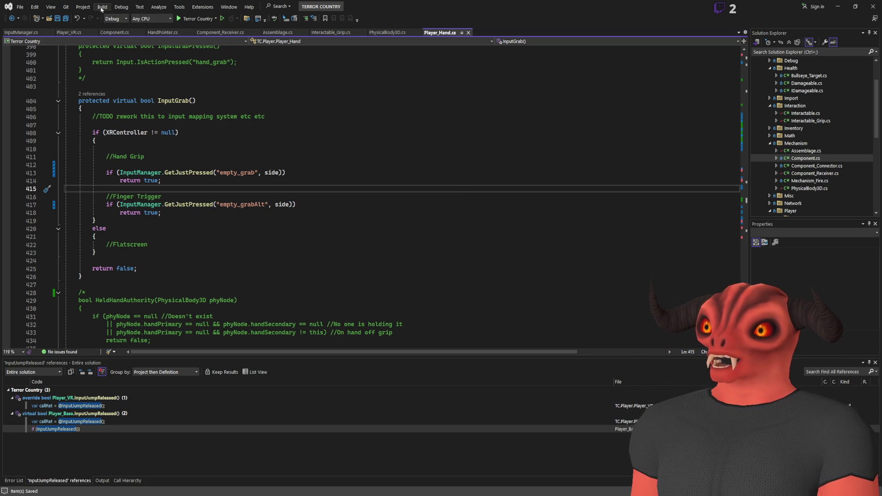
{"action": "key", "text": "ctrl+shift+b"}
{"action": "left_click", "coordinate": [275, 236]}
- Play the Godot scene to test grabbing the rifle, stop it, and return to Visual Studio
{"action": "key", "text": "alt+Tab"}
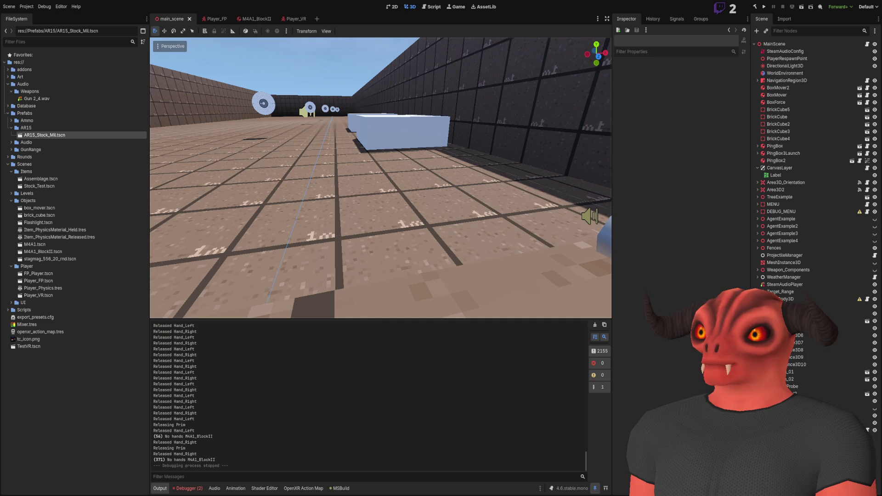
{"action": "left_click", "coordinate": [765, 6]}
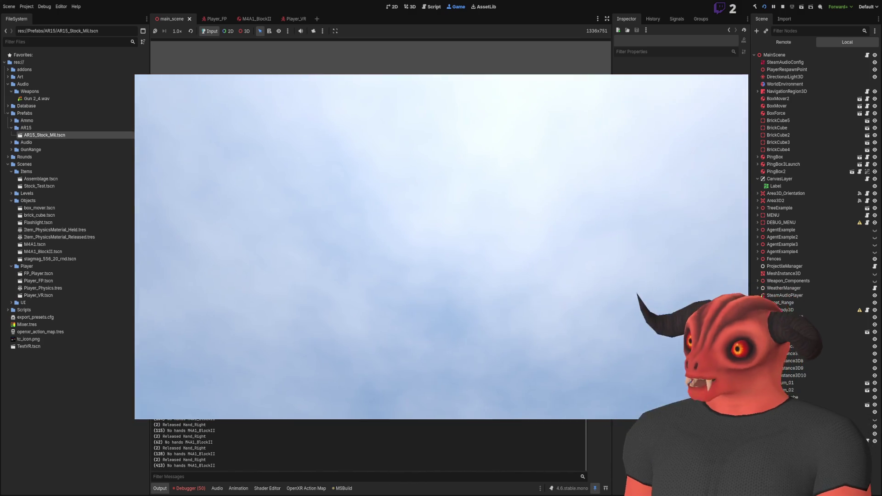
{"action": "key", "text": "F8"}
{"action": "key", "text": "alt+Tab"}
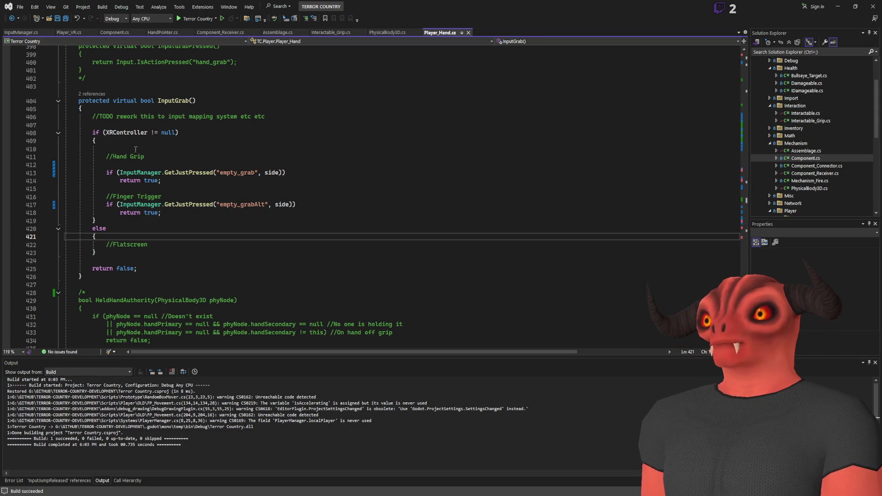
- List InputGrab's references, open its call in ProcessGrabbing, and jump to Grab's declaration
{"action": "left_click", "coordinate": [164, 101]}
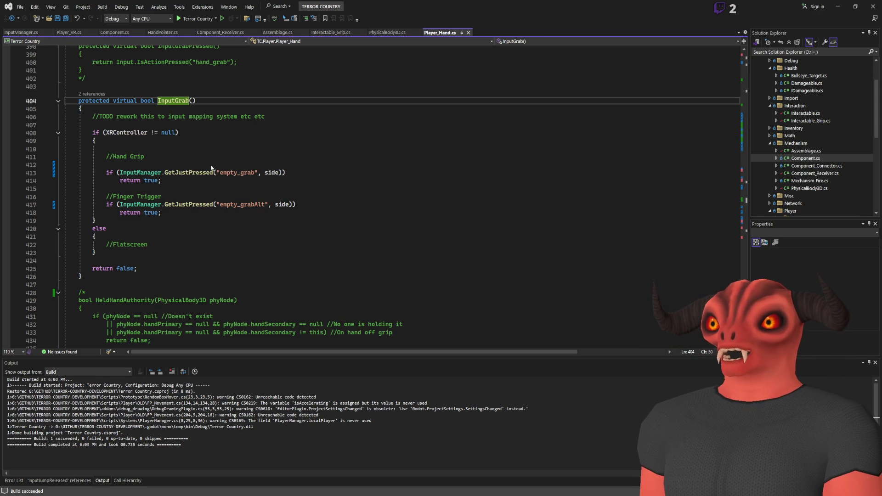
{"action": "key", "text": "shift+F12"}
{"action": "left_click", "coordinate": [77, 413]}
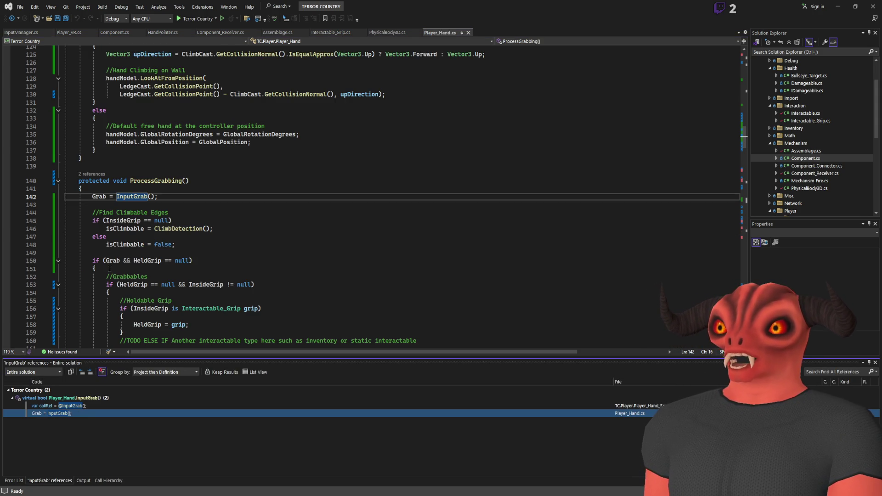
{"action": "left_click", "coordinate": [108, 193]}
{"action": "key", "text": "Up"}
{"action": "key", "text": "Up"}
{"action": "left_click", "coordinate": [102, 196]}
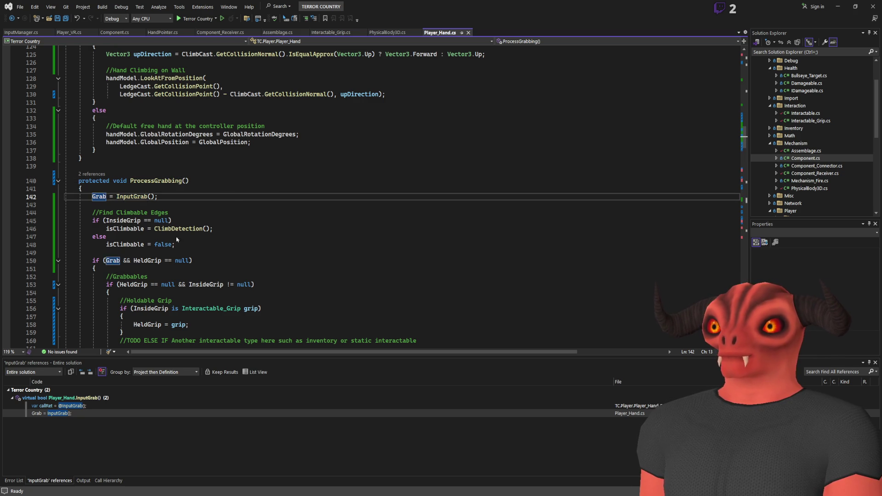
{"action": "key", "text": "F12"}
- List Grab's seven references, then follow its InputGrab assignment to the InputGrab() definition
{"action": "left_click", "coordinate": [140, 168]}
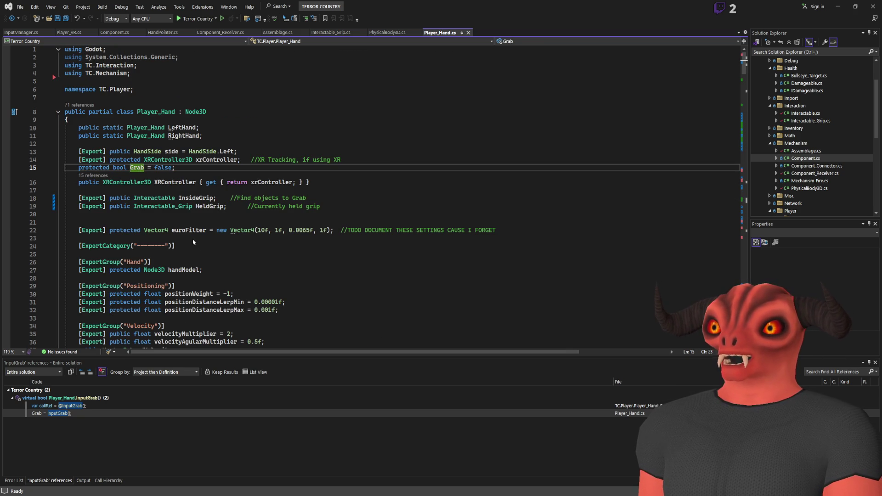
{"action": "key", "text": "shift+F12"}
{"action": "left_click", "coordinate": [205, 168]}
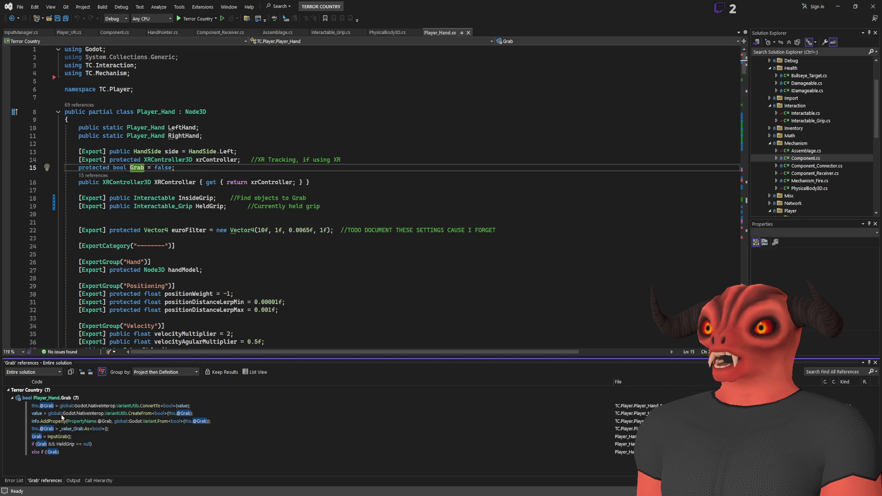
{"action": "left_click", "coordinate": [51, 452]}
{"action": "double_click", "coordinate": [62, 437]}
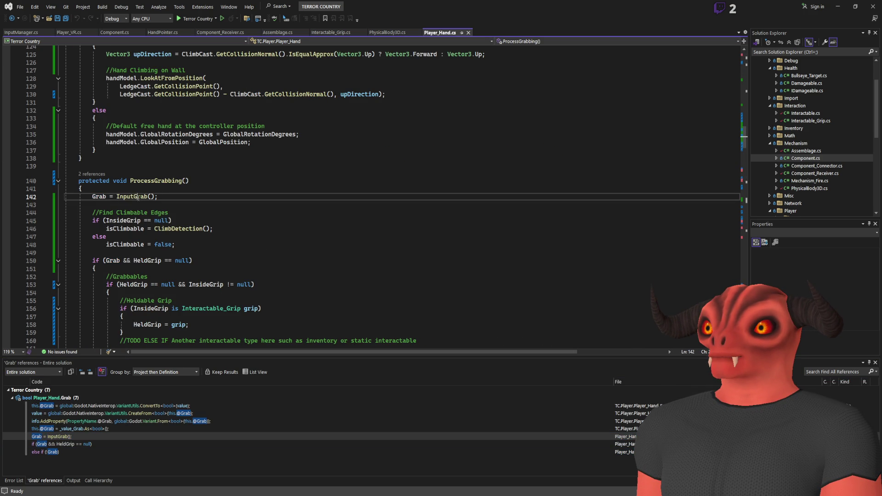
{"action": "key", "text": "F12"}
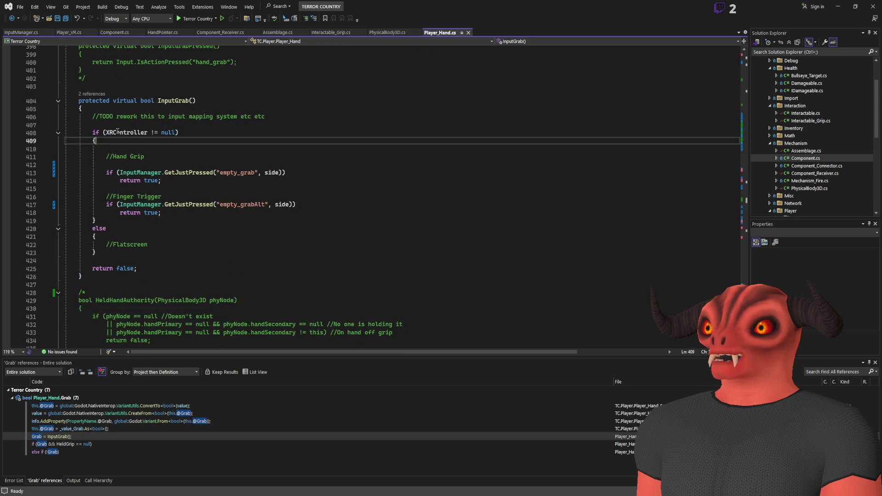
{"action": "scroll", "coordinate": [167, 177], "scroll_direction": "up", "scroll_amount": 3}
- Add an empty protected virtual bool GrabHeld() method above InputGrab
{"action": "left_click", "coordinate": [197, 151]}
{"action": "key", "text": "Return"}
{"action": "key", "text": "Return"}
{"action": "type", "text": "d "}
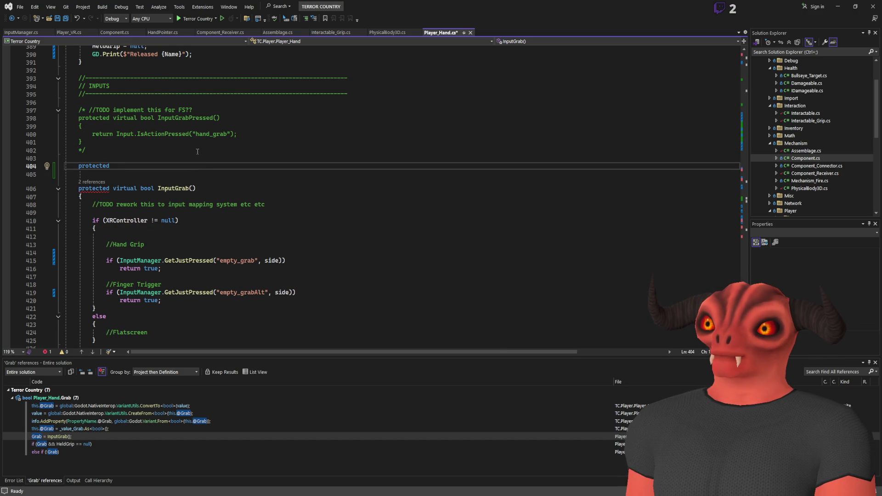
{"action": "type", "text": "virtualk"}
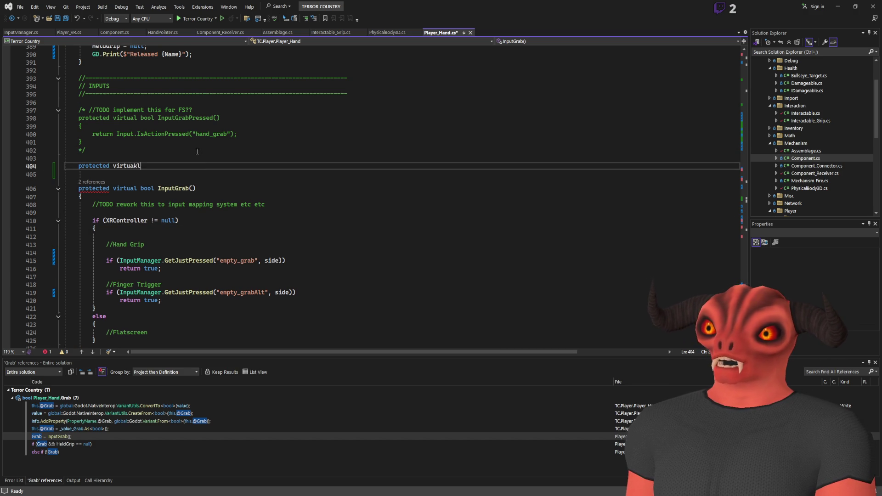
{"action": "type", "text": "l bool G"}
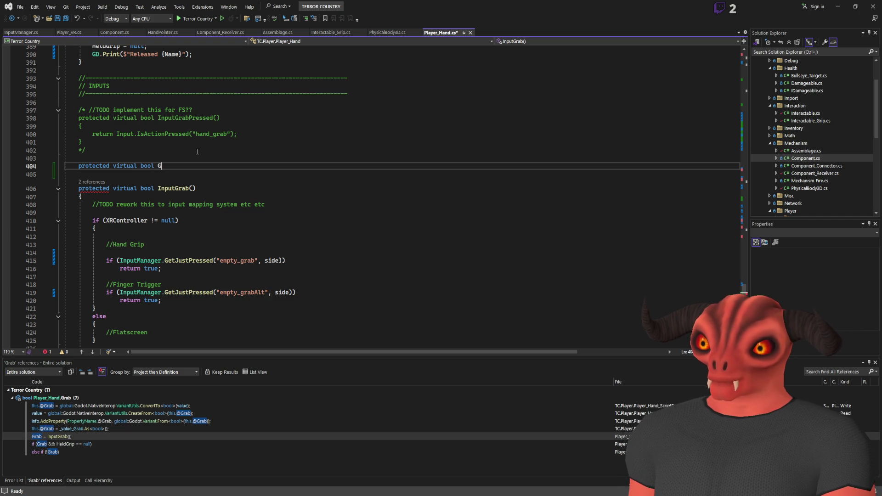
{"action": "type", "text": " Held()"}
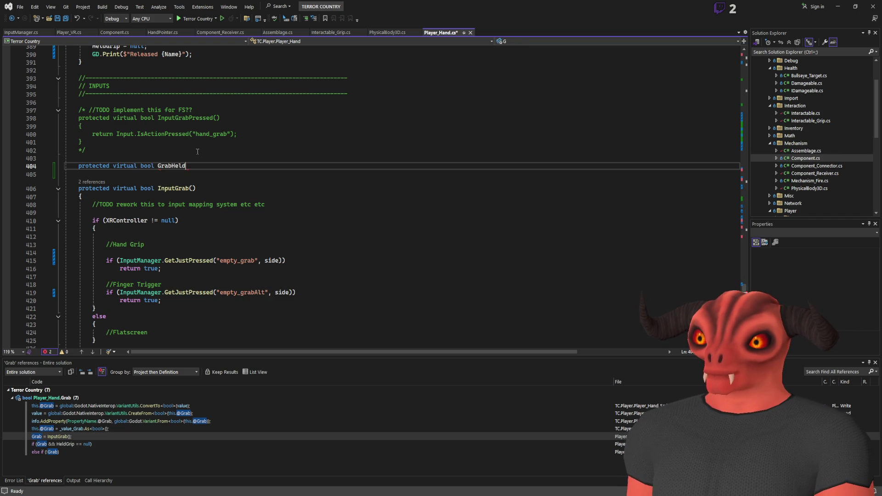
{"action": "key", "text": "Return"}
{"action": "type", "text": "{"}
{"action": "key", "text": "Return"}
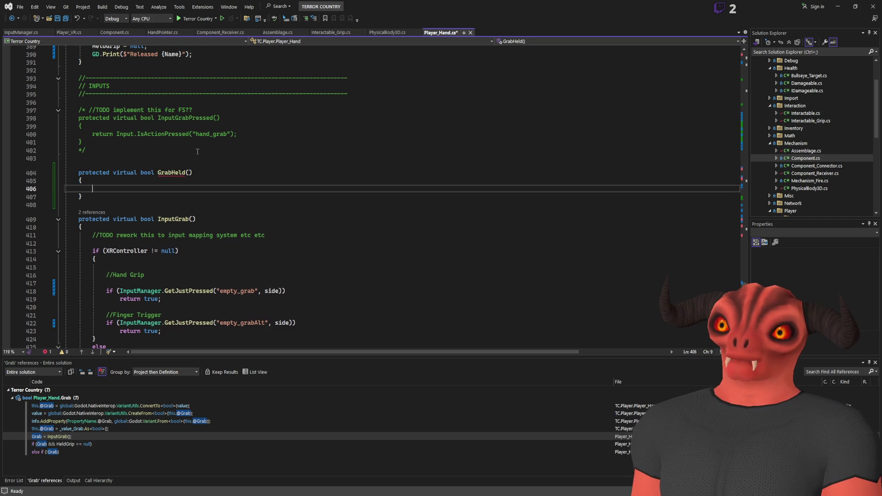
{"action": "key", "text": "Return"}
- Copy the grip and trigger checks from InputGrab into GrabHeld, ending with return false;
{"action": "scroll", "coordinate": [192, 248], "scroll_direction": "down", "scroll_amount": 3}
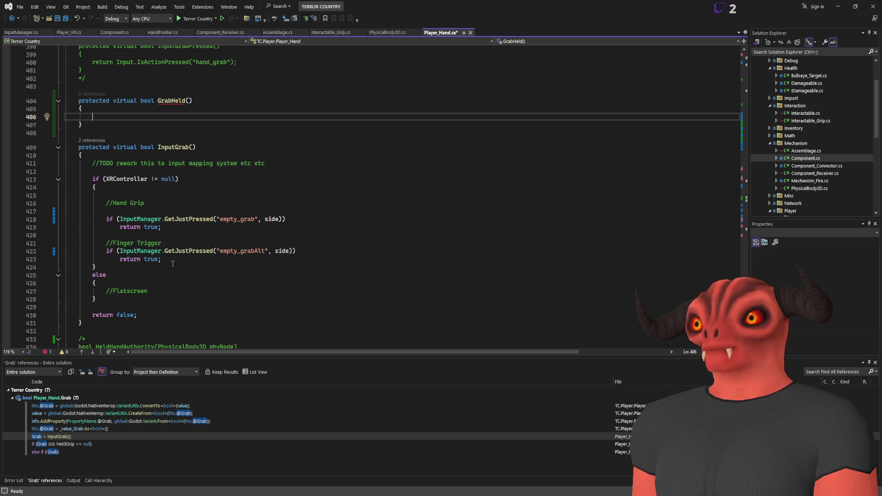
{"action": "left_click_drag", "start_coordinate": [162, 259], "coordinate": [183, 210]}
{"action": "key", "text": "ctrl+c"}
{"action": "left_click", "coordinate": [103, 112]}
{"action": "key", "text": "ctrl+v"}
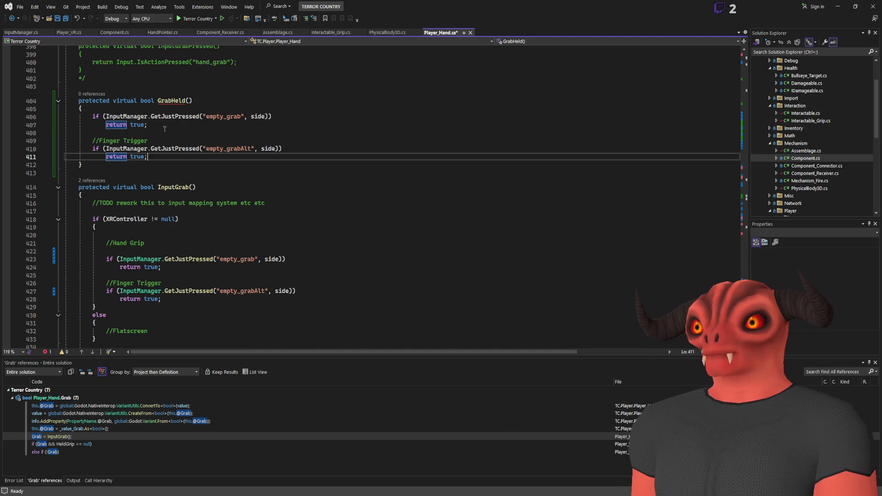
{"action": "scroll", "coordinate": [188, 151], "scroll_direction": "down", "scroll_amount": 3}
{"action": "scroll", "coordinate": [188, 151], "scroll_direction": "up", "scroll_amount": 3}
{"action": "scroll", "coordinate": [177, 161], "scroll_direction": "down", "scroll_amount": 3}
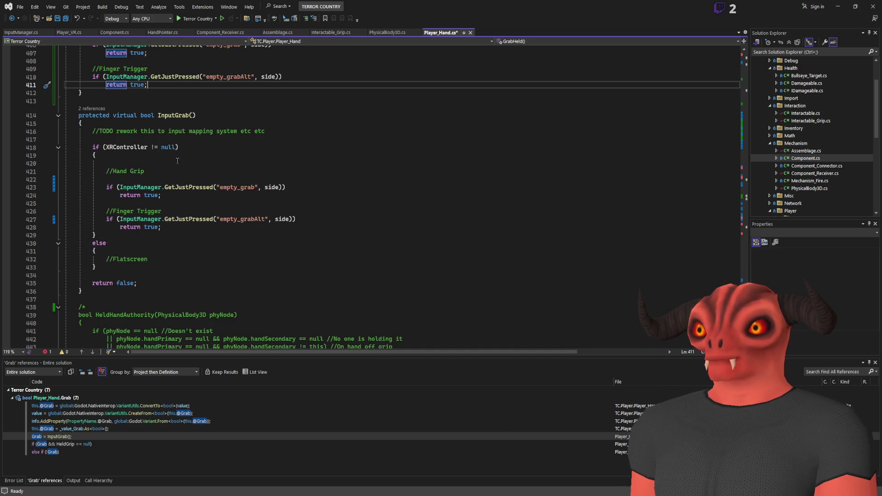
{"action": "scroll", "coordinate": [177, 161], "scroll_direction": "up", "scroll_amount": 1}
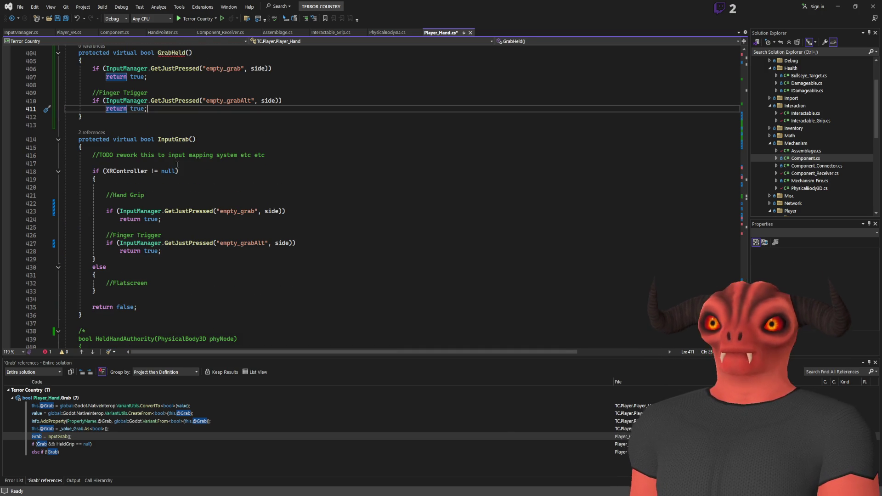
{"action": "key", "text": "Return"}
{"action": "key", "text": "Return"}
{"action": "type", "text": "return false;"}
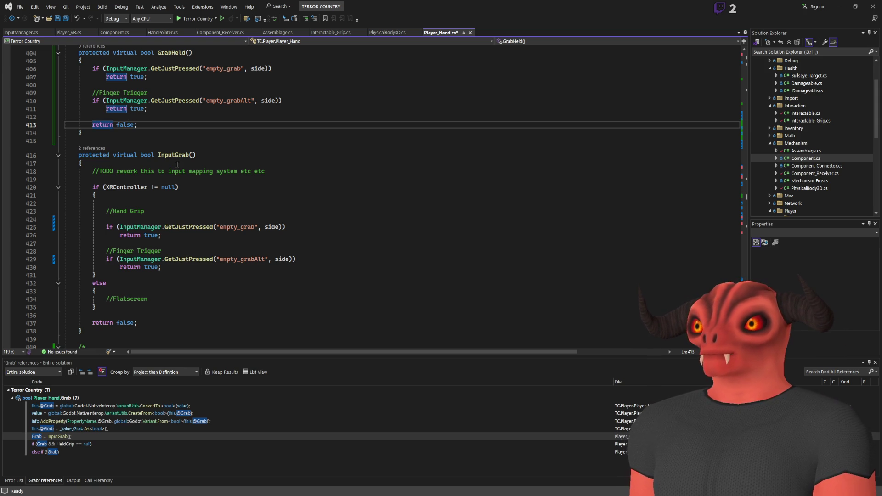
- Wrap GrabHeld's checks inside the XRController null check copied from InputGrab
{"action": "left_click", "coordinate": [179, 187]}
{"action": "left_click_drag", "start_coordinate": [178, 188], "coordinate": [196, 181]}
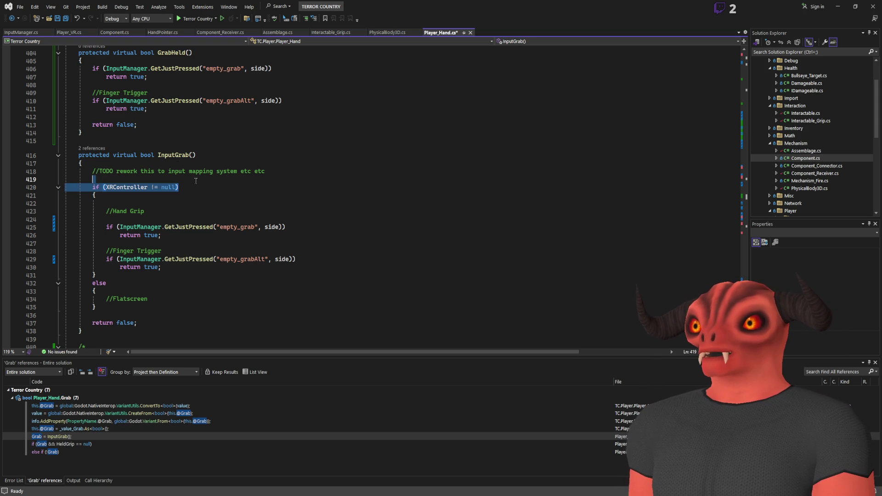
{"action": "left_click", "coordinate": [160, 60]}
{"action": "key", "text": "ctrl+v"}
{"action": "key", "text": "Return"}
{"action": "type", "text": "{"}
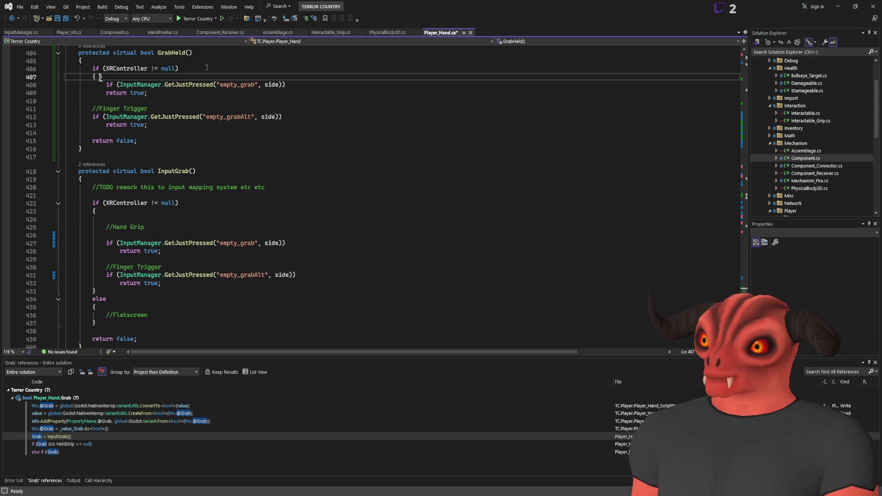
{"action": "left_click", "coordinate": [189, 129]}
{"action": "left_click", "coordinate": [192, 127]}
{"action": "key", "text": "Return"}
{"action": "type", "text": "}"}
- Replace the GetJustPressed call on line 408 with GetXRVectorX
{"action": "scroll", "coordinate": [192, 126], "scroll_direction": "up", "scroll_amount": 2}
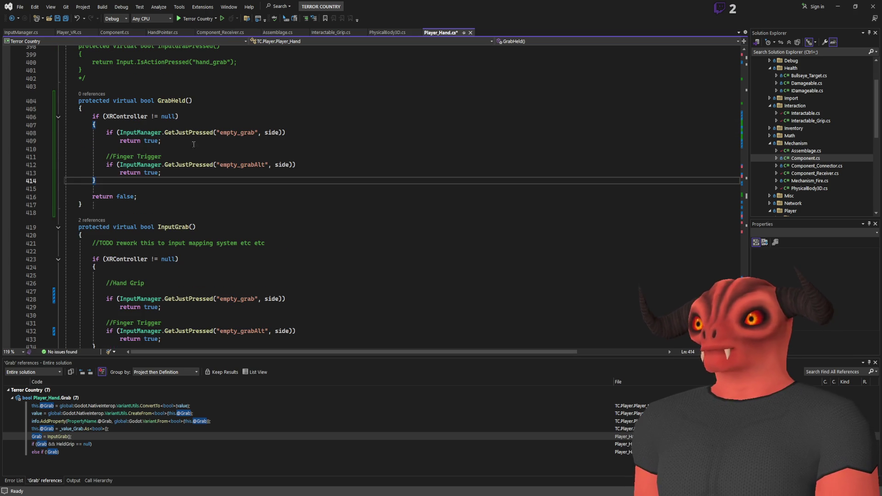
{"action": "left_click", "coordinate": [233, 133]}
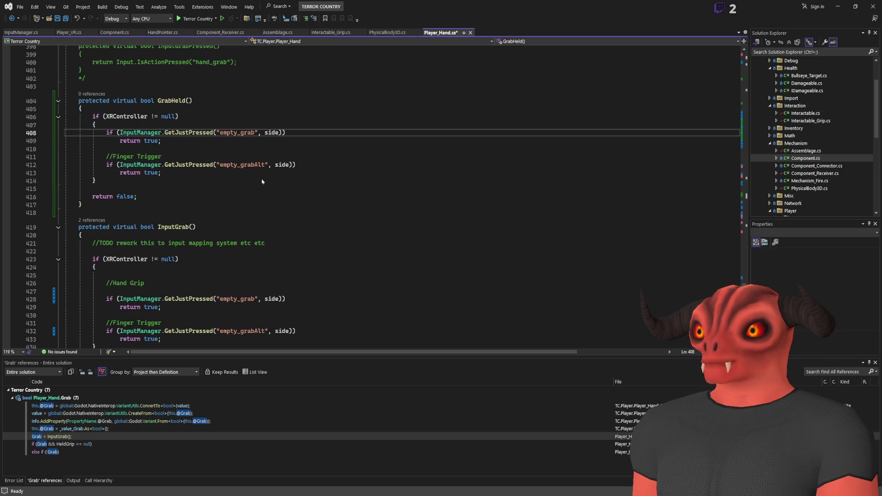
{"action": "left_click", "coordinate": [131, 140]}
{"action": "key", "text": "ctrl+s"}
{"action": "double_click", "coordinate": [177, 133]}
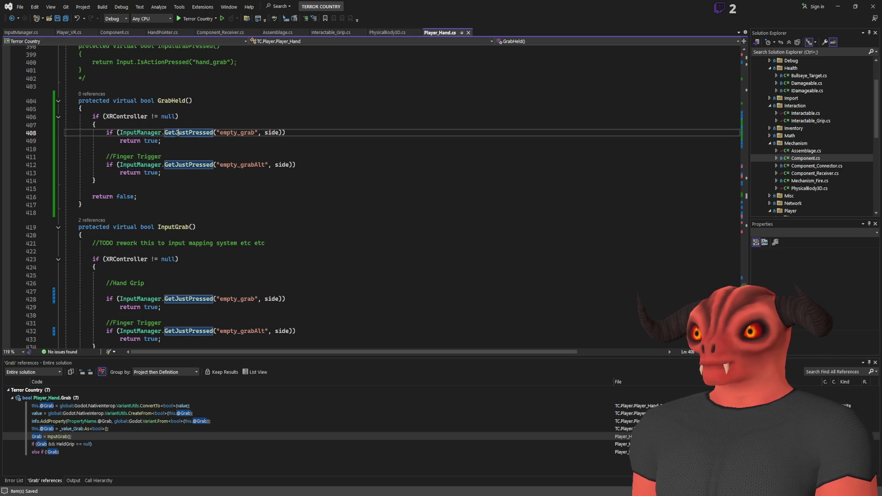
{"action": "type", "text": "GetXRVecto"}
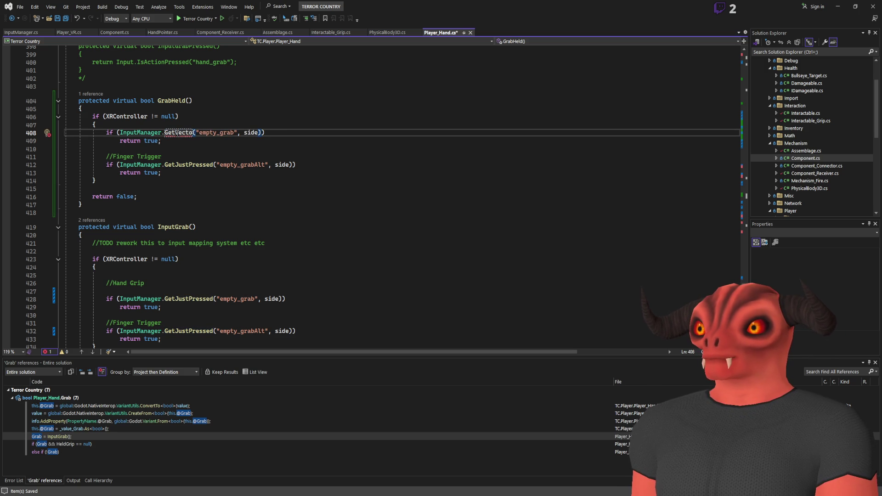
{"action": "type", "text": "r"}
{"action": "key", "text": "Tab"}
- Undo an accidental deletion of GrabHeld, keeping GetXRVectorX for both grab checks
{"action": "left_click", "coordinate": [150, 203]}
{"action": "left_click_drag", "start_coordinate": [149, 203], "coordinate": [81, 94]}
{"action": "key", "text": "Delete"}
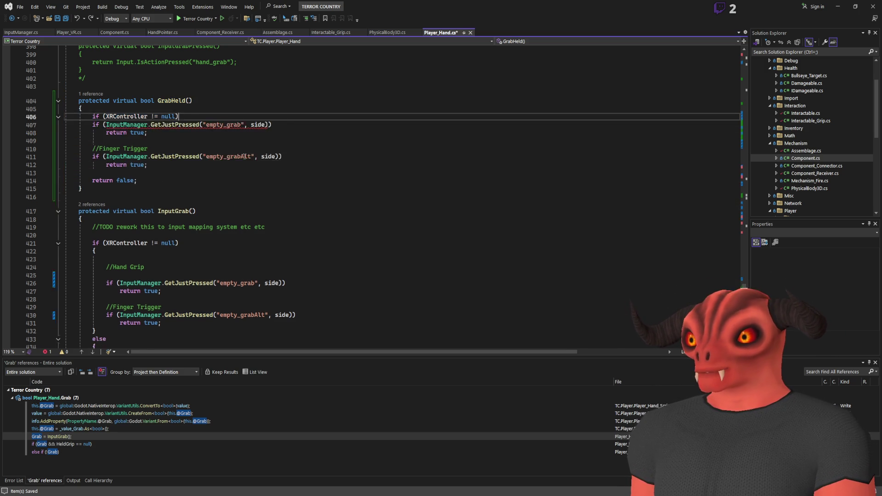
{"action": "key", "text": "shift+Up"}
{"action": "key", "text": "shift+Up"}
{"action": "key", "text": "Delete"}
{"action": "type", "text": "InputManager.GetJustPressed"}
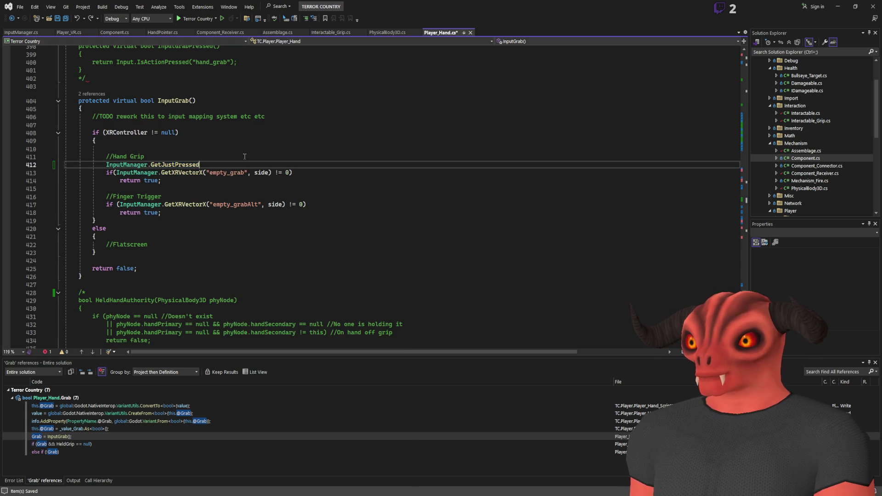
{"action": "key", "text": "ctrl+z"}
{"action": "key", "text": "ctrl+z"}
{"action": "key", "text": "ctrl+z"}
{"action": "key", "text": "ctrl+z"}
{"action": "key", "text": "ctrl+z"}
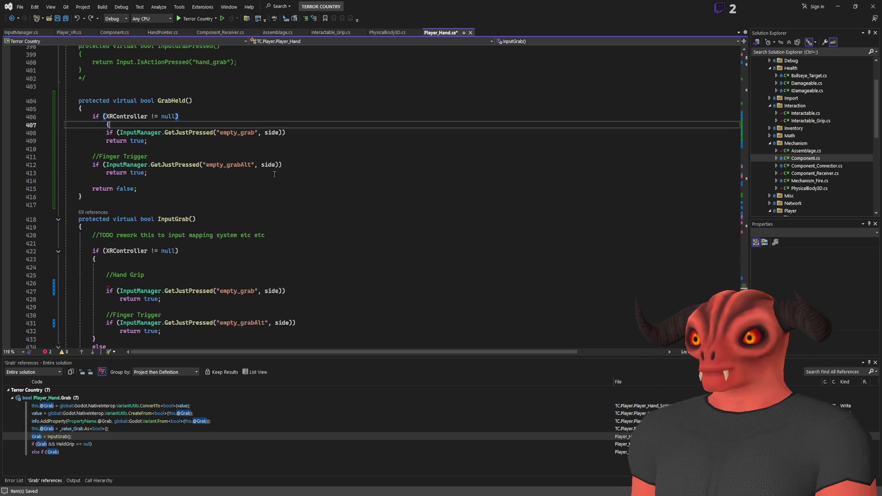
{"action": "type", "text": "GetVec"}
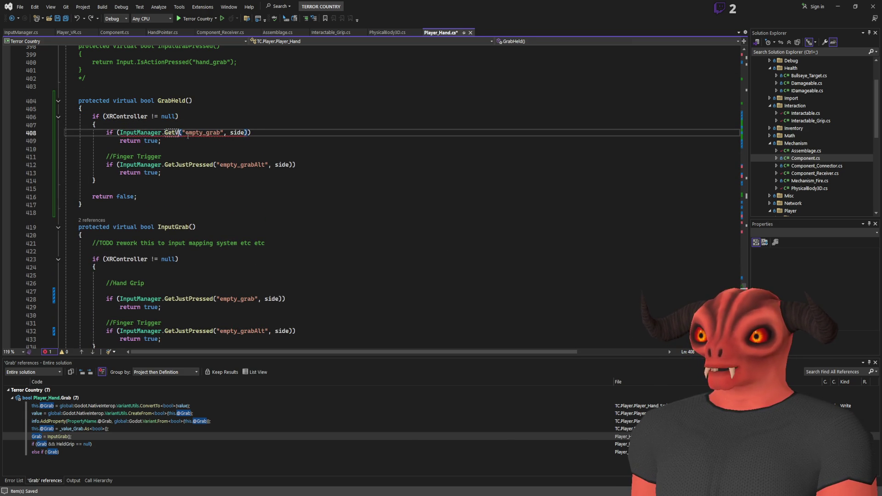
{"action": "key", "text": "ctrl+z"}
{"action": "key", "text": "ctrl+z"}
{"action": "key", "text": "ctrl+z"}
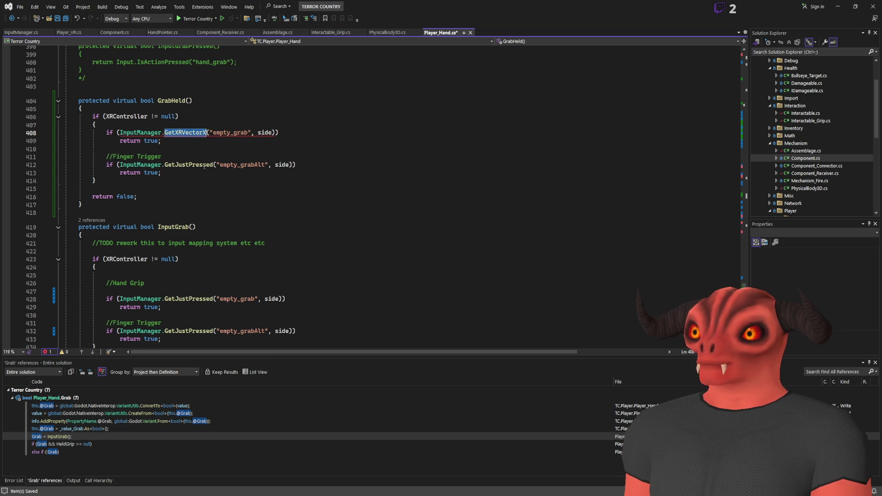
- Append != 0 to the GetXRVectorX checks on lines 408 and 412 and save
{"action": "left_click", "coordinate": [274, 133]}
{"action": "type", "text": "!= 0"}
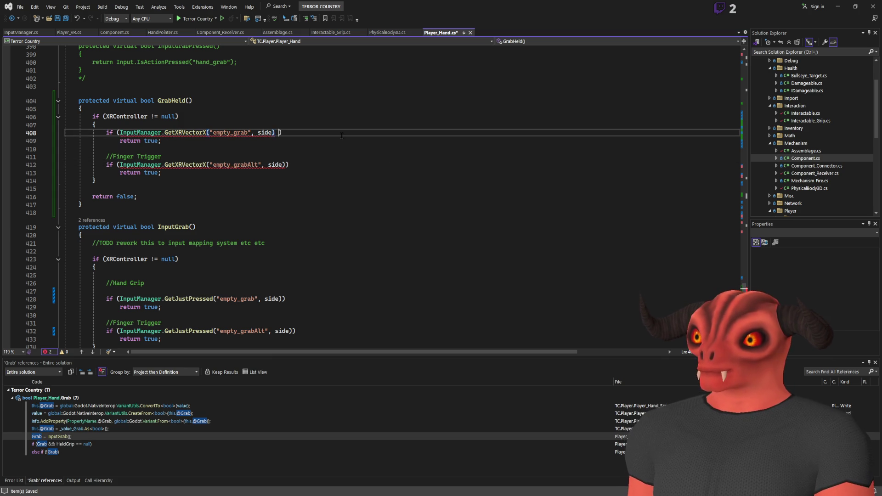
{"action": "left_click", "coordinate": [285, 165]}
{"action": "type", "text": "!= 0"}
{"action": "key", "text": "ctrl+s"}
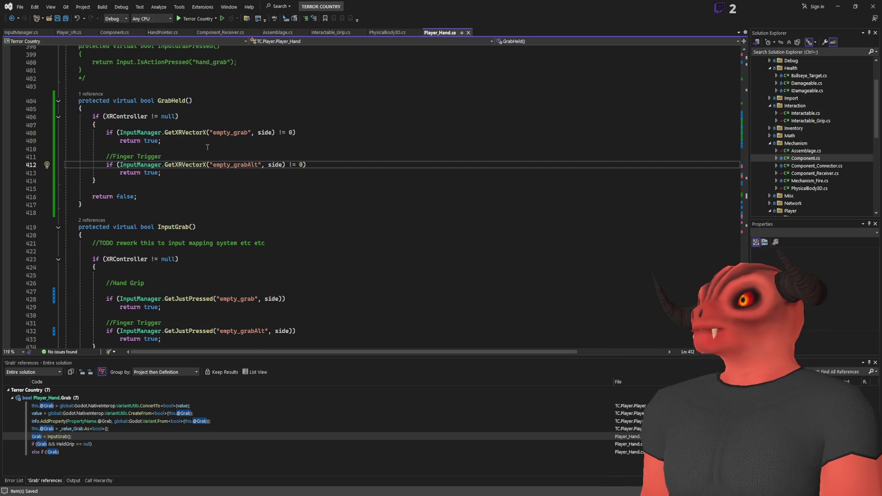
- Leave Player_Hand.cs and bring up the Godot editor showing main_scene and its output log
{"action": "scroll", "coordinate": [207, 147], "scroll_direction": "up", "scroll_amount": 2}
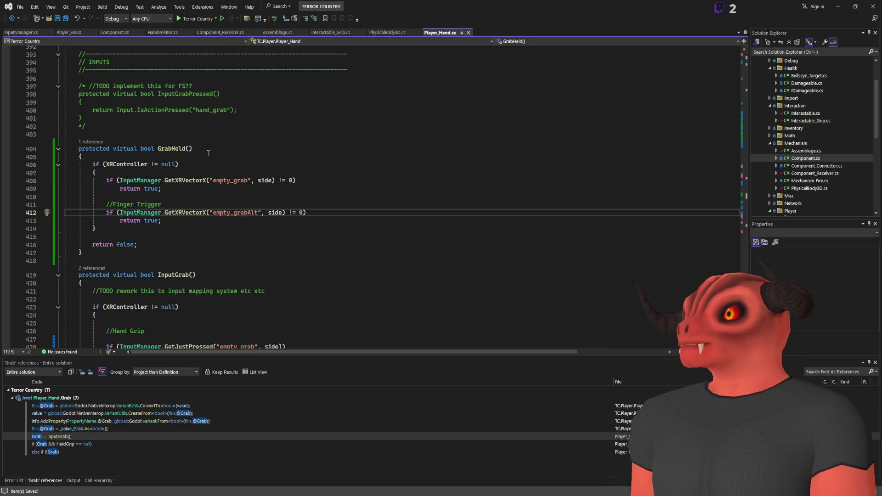
{"action": "scroll", "coordinate": [208, 153], "scroll_direction": "down", "scroll_amount": 2}
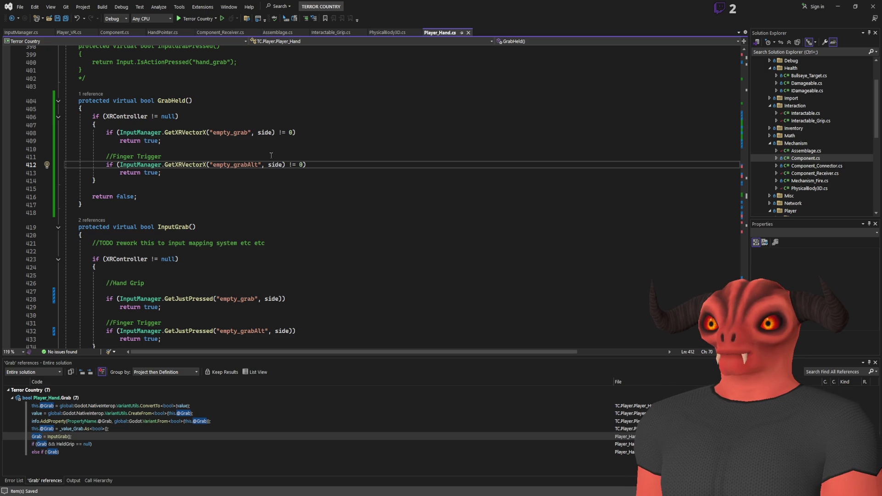
{"action": "key", "text": "alt+Tab"}
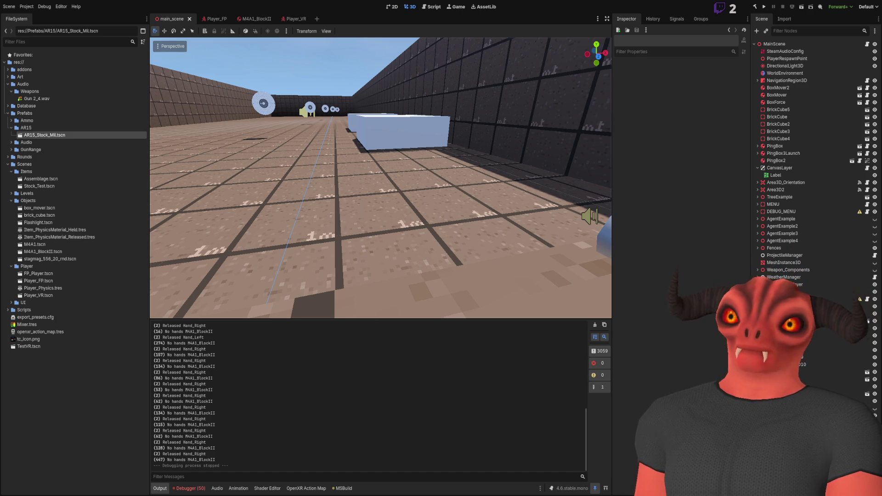
- Return from Godot's main_scene to Player_Hand.cs in Visual Studio
{"action": "key", "text": "alt+Tab"}
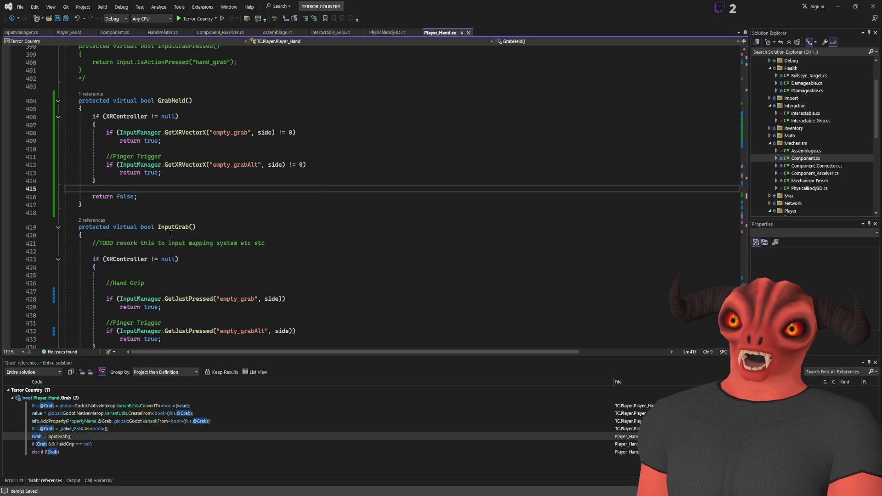
- Rename GrabHeld to InputGrabbing and look up references to InputGrabbing and InputGrab
{"action": "left_click", "coordinate": [168, 100]}
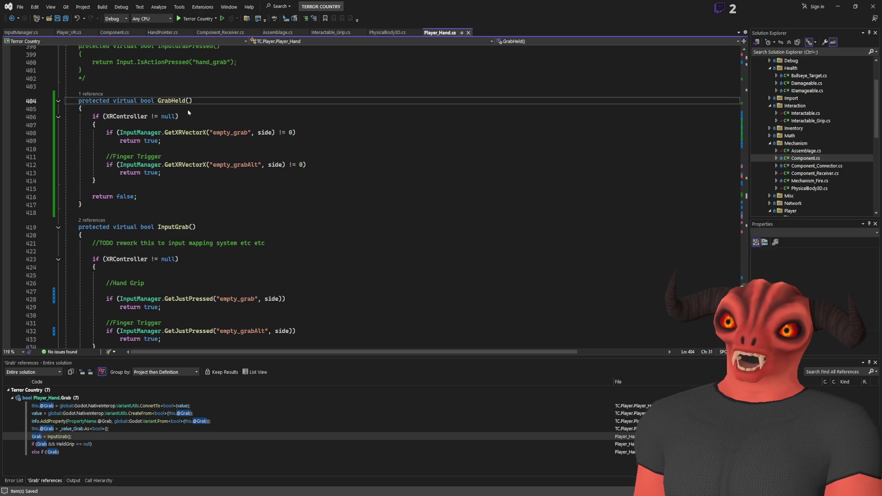
{"action": "key", "text": "ctrl+r"}
{"action": "key", "text": "ctrl+r"}
{"action": "type", "text": "InpuT"}
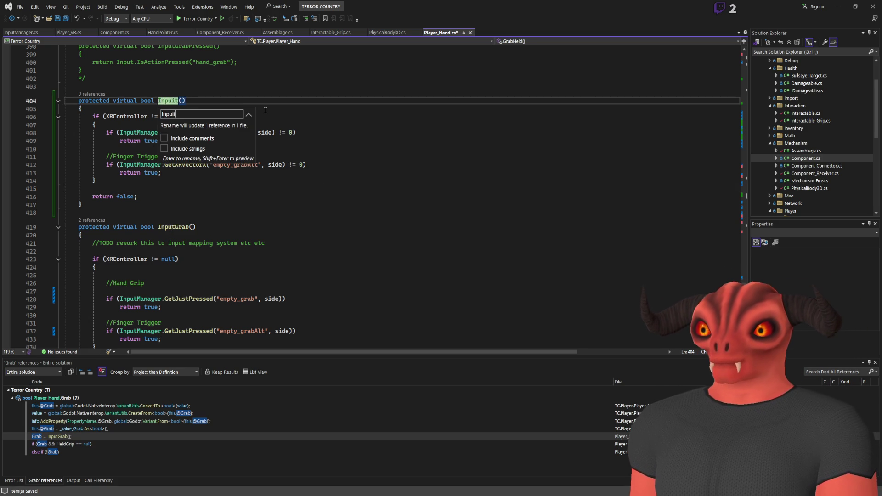
{"action": "key", "text": "BackSpace"}
{"action": "type", "text": "tGrabbing"}
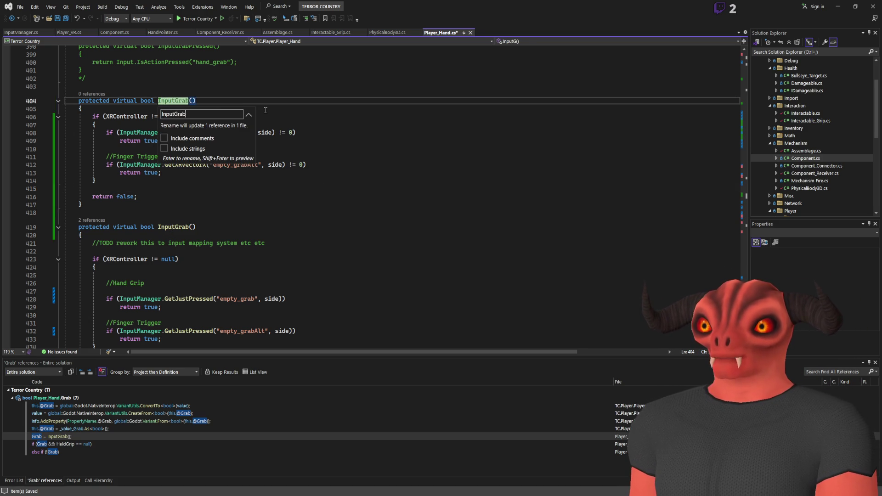
{"action": "key", "text": "Return"}
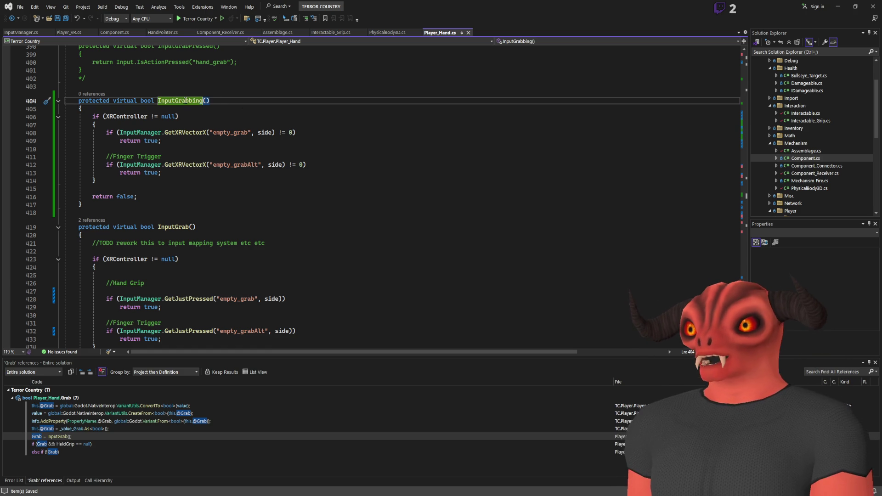
{"action": "key", "text": "shift+F12"}
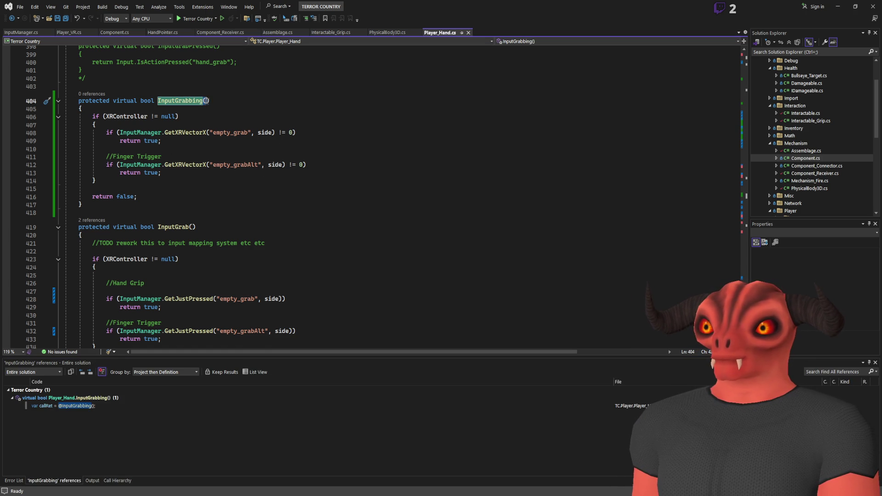
{"action": "left_click", "coordinate": [183, 227]}
{"action": "key", "text": "shift+F12"}
{"action": "key", "text": "F8"}
- Change the line 193 release check to !InputGrabbing(), save, and switch to Godot
{"action": "double_click", "coordinate": [99, 196]}
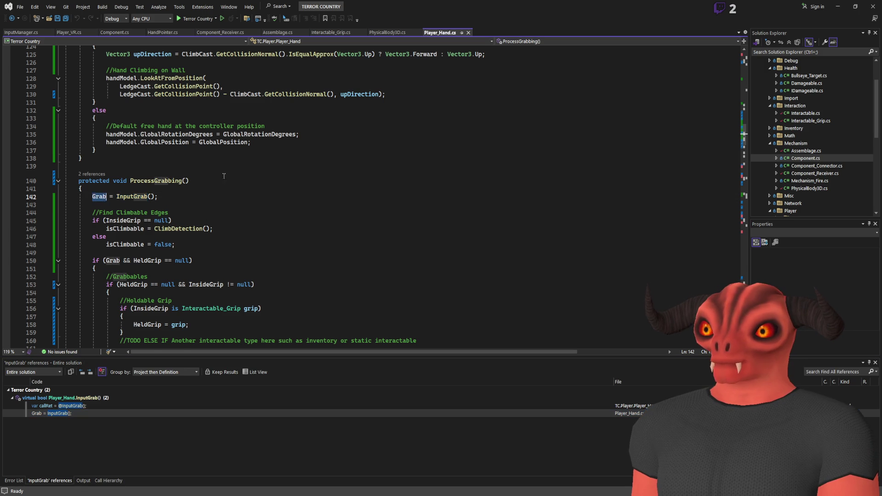
{"action": "scroll", "coordinate": [119, 184], "scroll_direction": "down", "scroll_amount": 4}
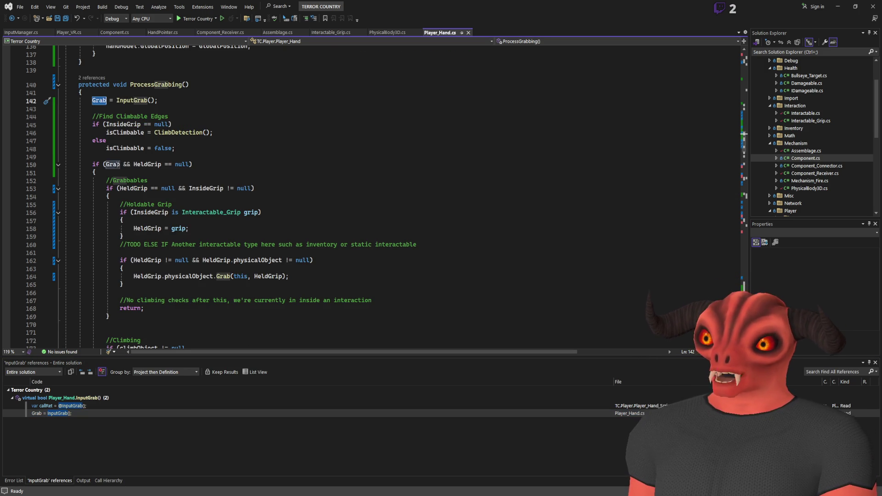
{"action": "scroll", "coordinate": [263, 157], "scroll_direction": "down", "scroll_amount": 2}
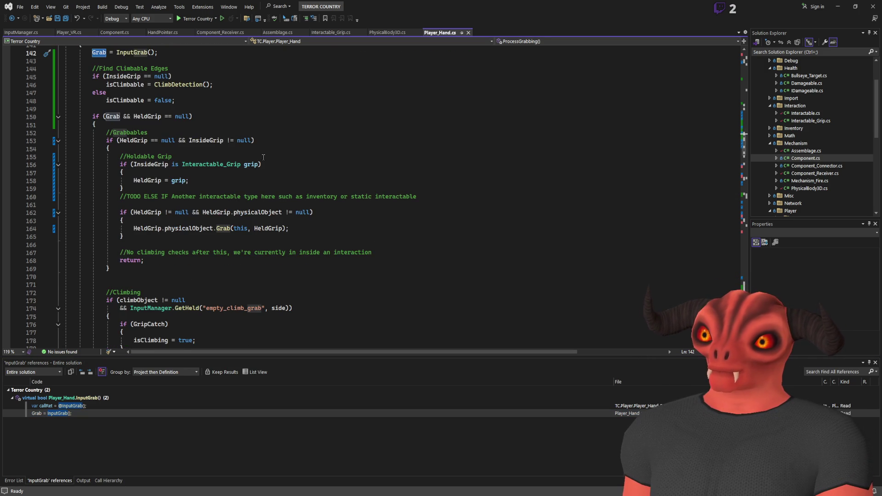
{"action": "scroll", "coordinate": [263, 157], "scroll_direction": "down", "scroll_amount": 10}
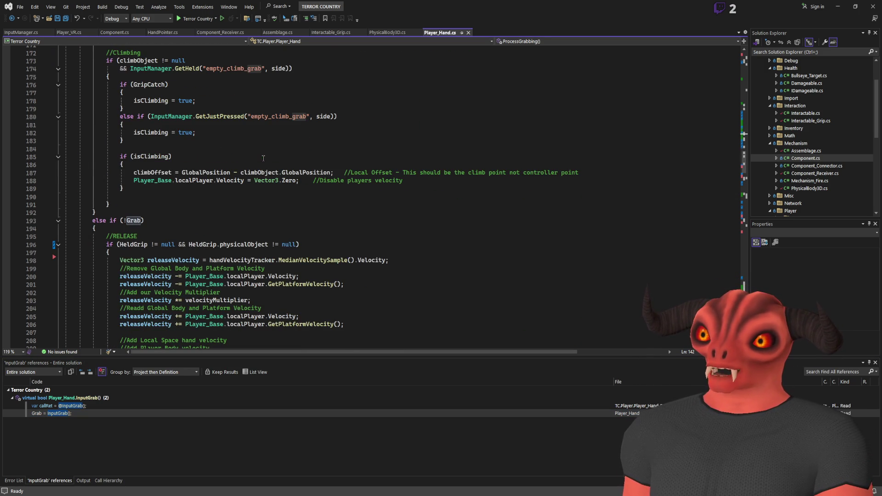
{"action": "double_click", "coordinate": [134, 220]}
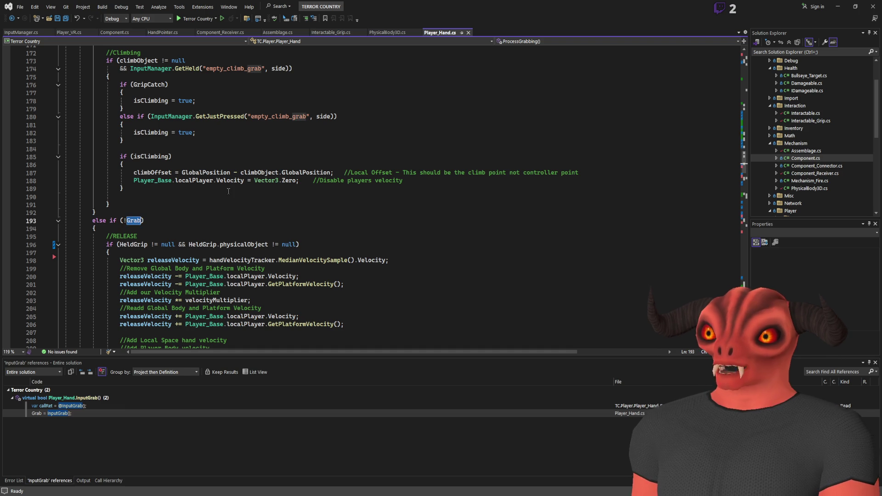
{"action": "type", "text": "InputGrabbing()"}
{"action": "key", "text": "ctrl+s"}
{"action": "scroll", "coordinate": [236, 215], "scroll_direction": "down", "scroll_amount": 8}
{"action": "scroll", "coordinate": [230, 218], "scroll_direction": "up", "scroll_amount": 3}
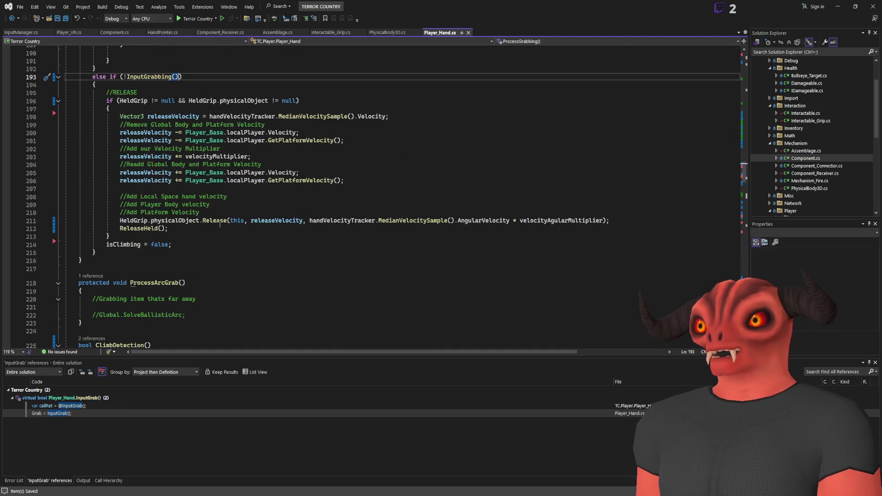
{"action": "scroll", "coordinate": [220, 224], "scroll_direction": "up", "scroll_amount": 9}
{"action": "scroll", "coordinate": [219, 224], "scroll_direction": "up", "scroll_amount": 9}
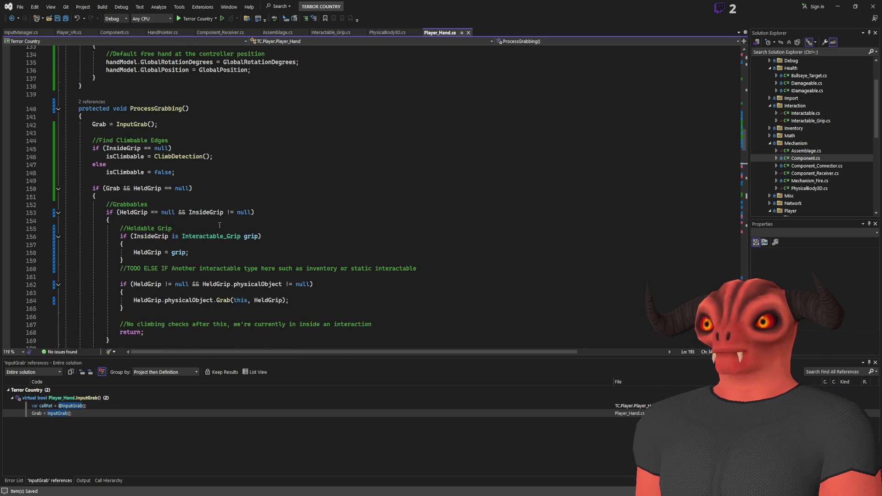
{"action": "key", "text": "alt+Tab"}
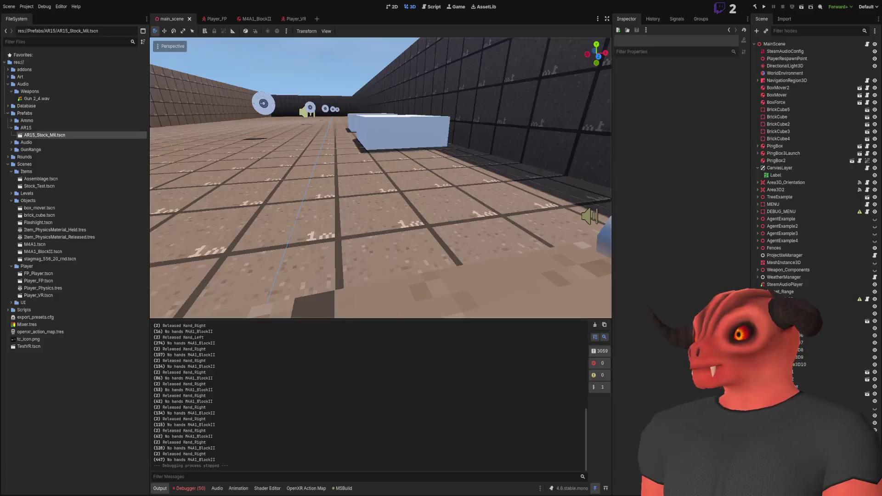
- Go back to Visual Studio and put focus in the ProcessGrabbing method of Player_Hand.cs
{"action": "key", "text": "alt+Tab"}
{"action": "key", "text": "alt+Tab"}
{"action": "key", "text": "alt+Tab"}
{"action": "key", "text": "alt+Tab"}
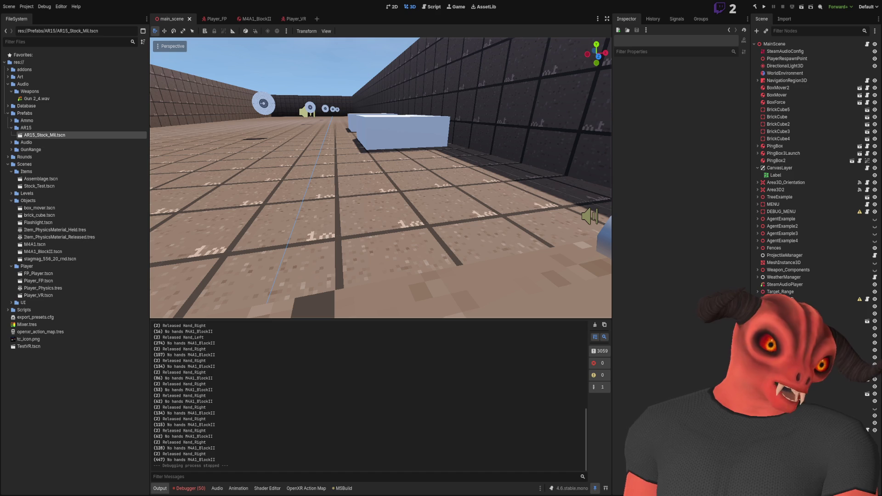
{"action": "key", "text": "alt+Tab"}
{"action": "left_click", "coordinate": [244, 137]}
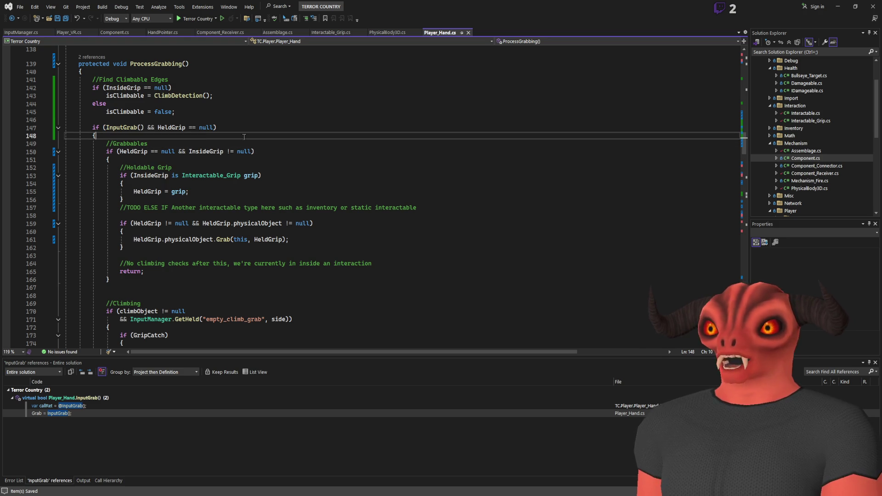
- Review HeldGrip uses and the InputGrabbing() call on line 190 before editing line 147
{"action": "scroll", "coordinate": [243, 136], "scroll_direction": "up", "scroll_amount": 1}
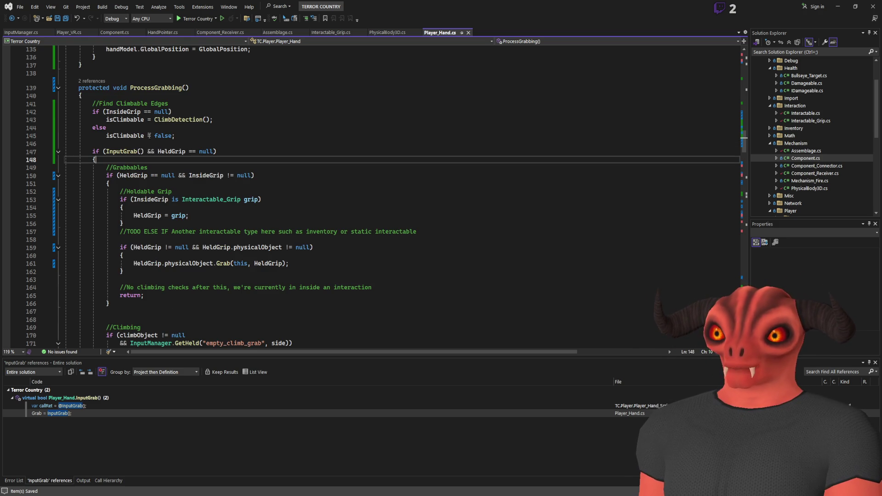
{"action": "scroll", "coordinate": [129, 127], "scroll_direction": "down", "scroll_amount": 2}
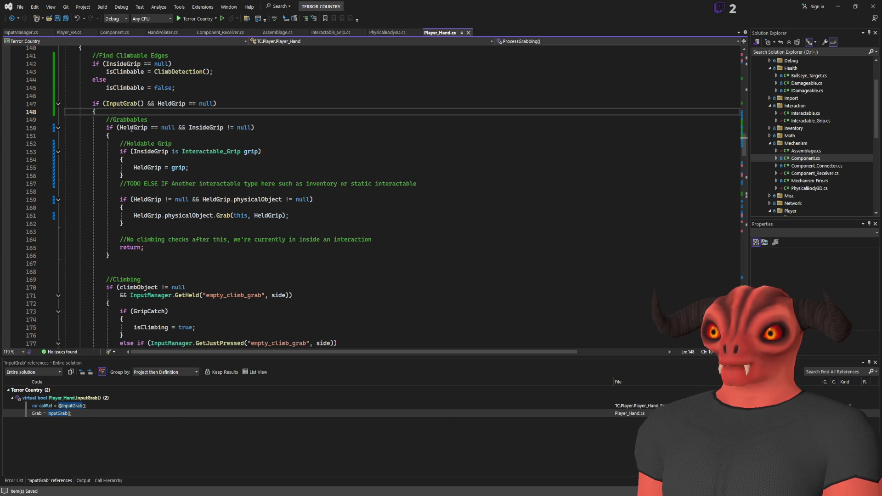
{"action": "left_click", "coordinate": [147, 127]}
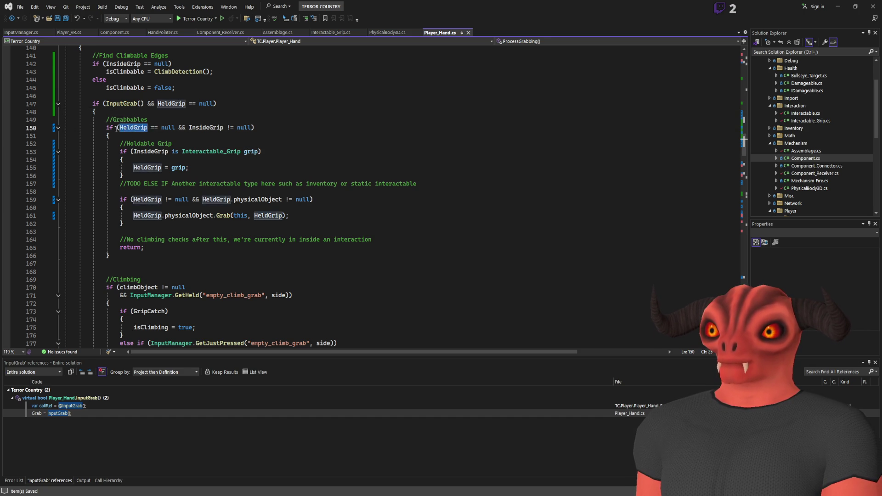
{"action": "scroll", "coordinate": [111, 134], "scroll_direction": "down", "scroll_amount": 5}
{"action": "scroll", "coordinate": [111, 133], "scroll_direction": "up", "scroll_amount": 5}
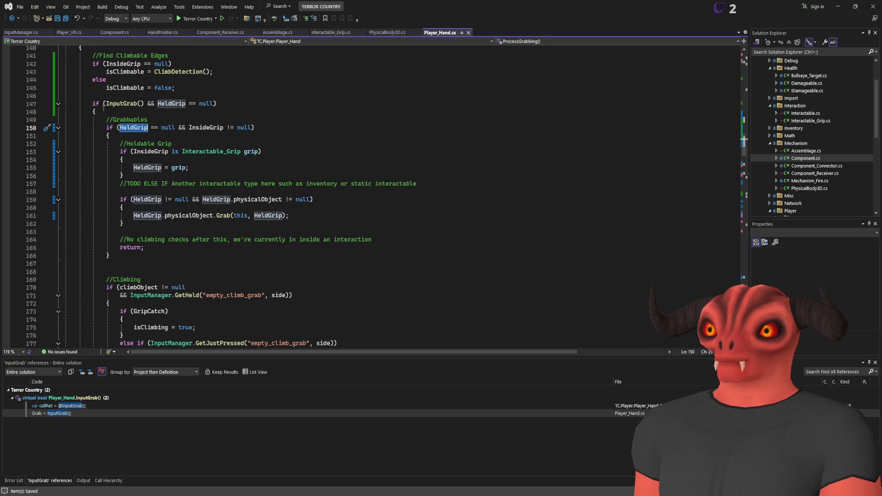
{"action": "scroll", "coordinate": [121, 104], "scroll_direction": "up", "scroll_amount": 3}
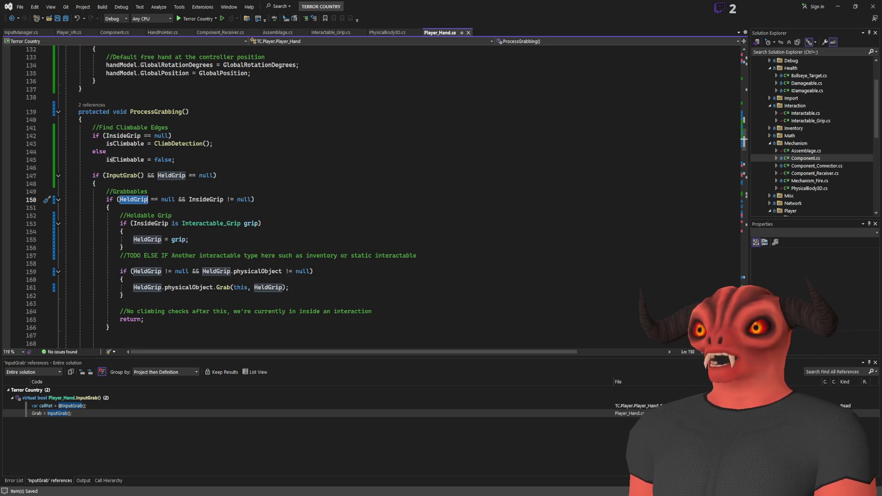
{"action": "left_click", "coordinate": [134, 175]}
{"action": "left_click", "coordinate": [144, 175]}
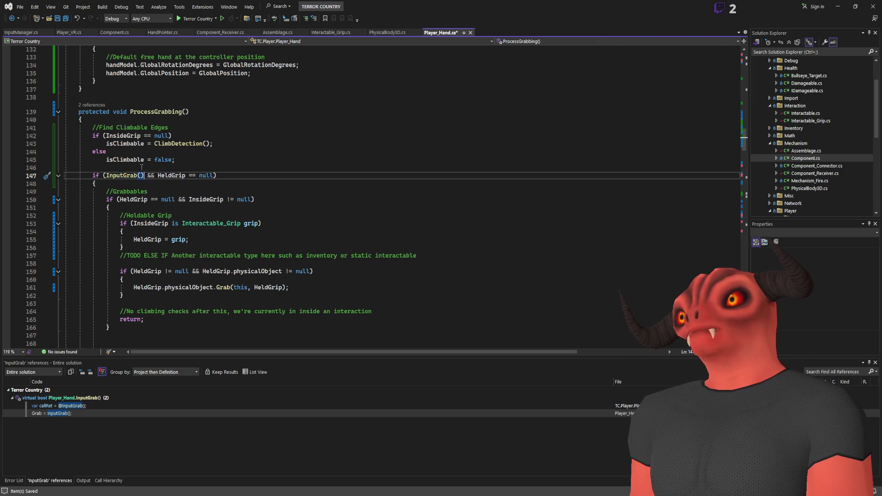
{"action": "scroll", "coordinate": [136, 171], "scroll_direction": "down", "scroll_amount": 12}
{"action": "scroll", "coordinate": [136, 171], "scroll_direction": "down", "scroll_amount": 3}
{"action": "left_click", "coordinate": [176, 159]}
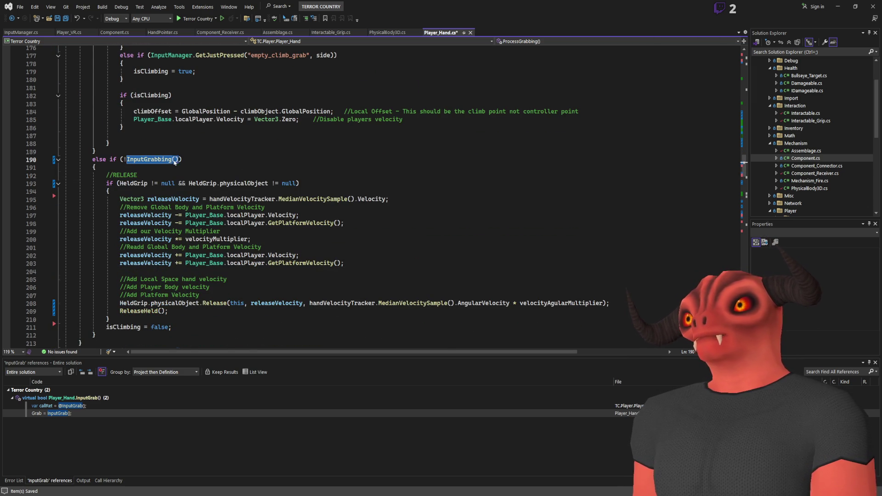
{"action": "scroll", "coordinate": [111, 172], "scroll_direction": "up", "scroll_amount": 15}
- Insert InputGrabbing() into the line 147 condition and delete the old InputGrab() call
{"action": "left_click", "coordinate": [104, 175]}
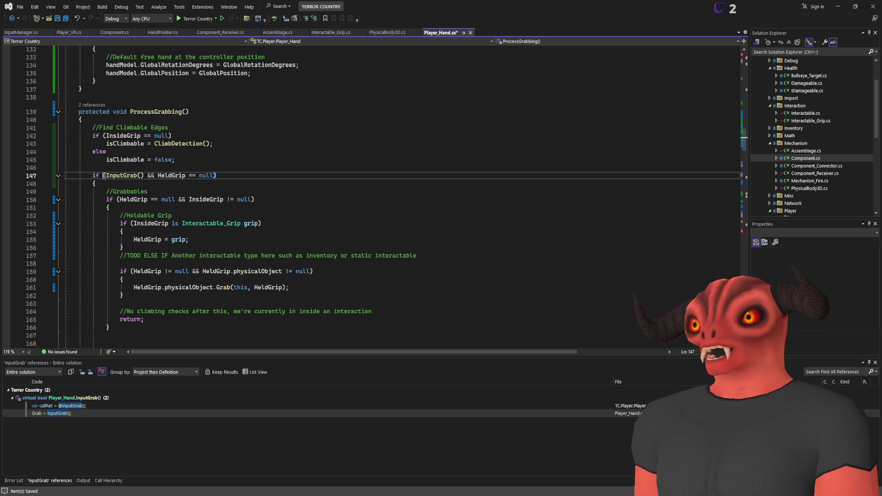
{"action": "type", "text": "InputGrabbing()"}
{"action": "left_click_drag", "start_coordinate": [157, 176], "coordinate": [197, 175]}
{"action": "key", "text": "Delete"}
{"action": "scroll", "coordinate": [191, 156], "scroll_direction": "down", "scroll_amount": 4}
{"action": "scroll", "coordinate": [187, 143], "scroll_direction": "up", "scroll_amount": 1}
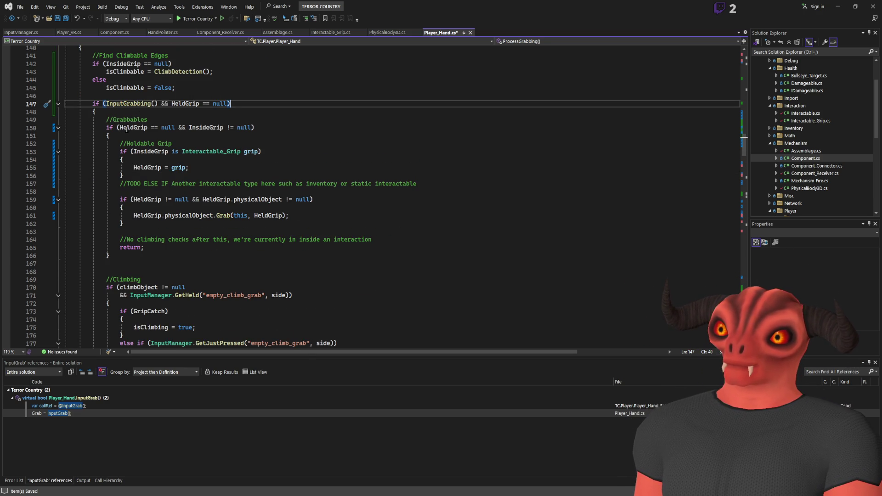
{"action": "left_click", "coordinate": [120, 127]}
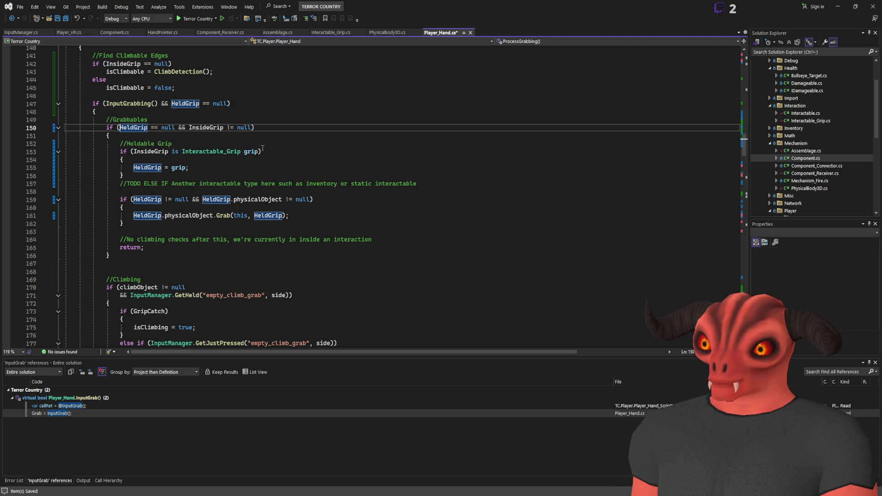
- Add InputGrab() && to the line 150 condition and rename InputGrab to InputJustGrabbed
{"action": "type", "text": "InputGrab() &&"}
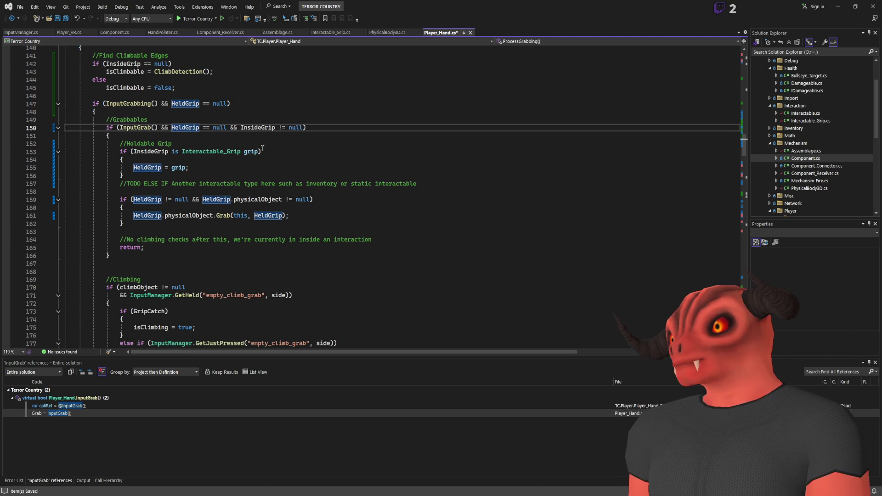
{"action": "key", "text": "ctrl+Left"}
{"action": "key", "text": "ctrl+Left"}
{"action": "key", "text": "ctrl+Left"}
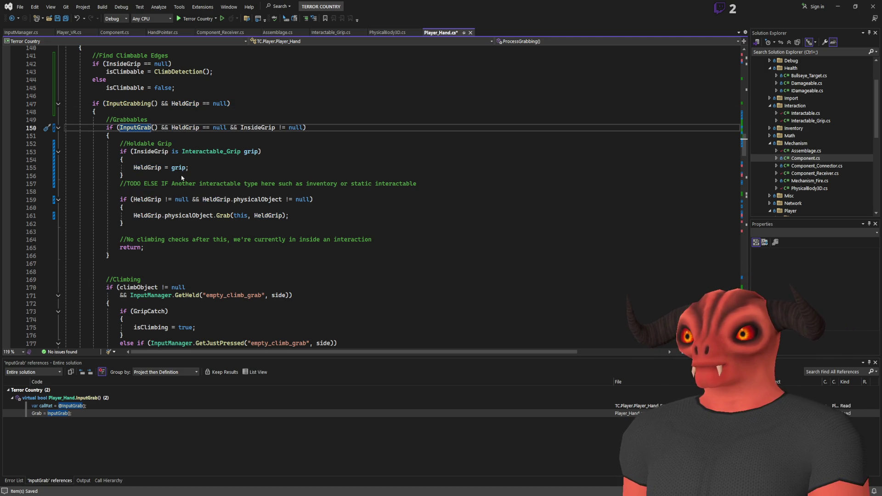
{"action": "key", "text": "ctrl+r"}
{"action": "key", "text": "ctrl+r"}
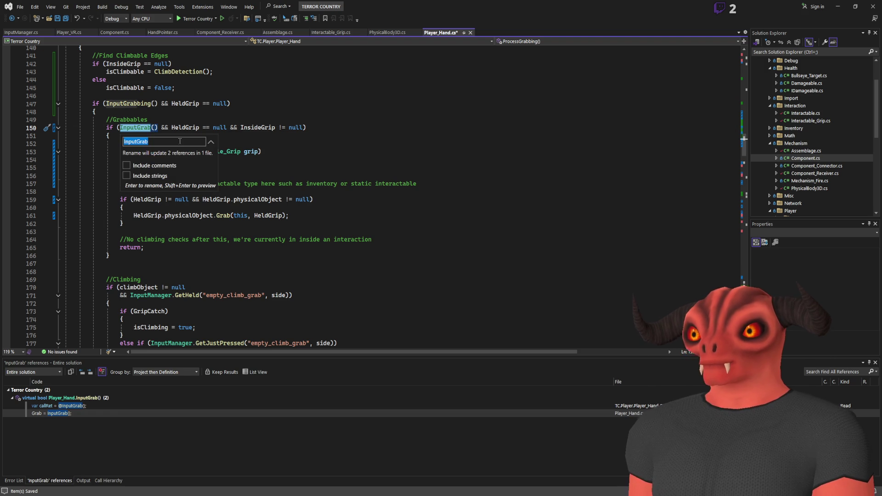
{"action": "type", "text": "JustGra"}
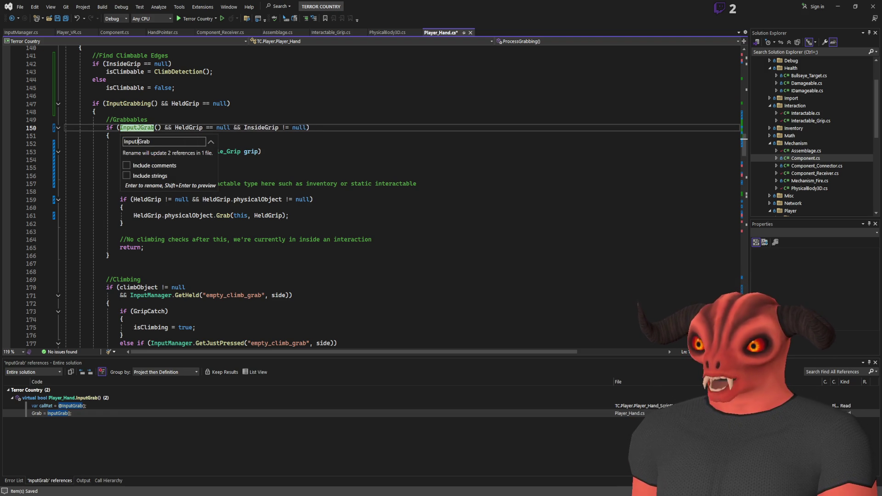
{"action": "type", "text": "bbed"}
{"action": "key", "text": "Return"}
{"action": "left_click", "coordinate": [180, 146]}
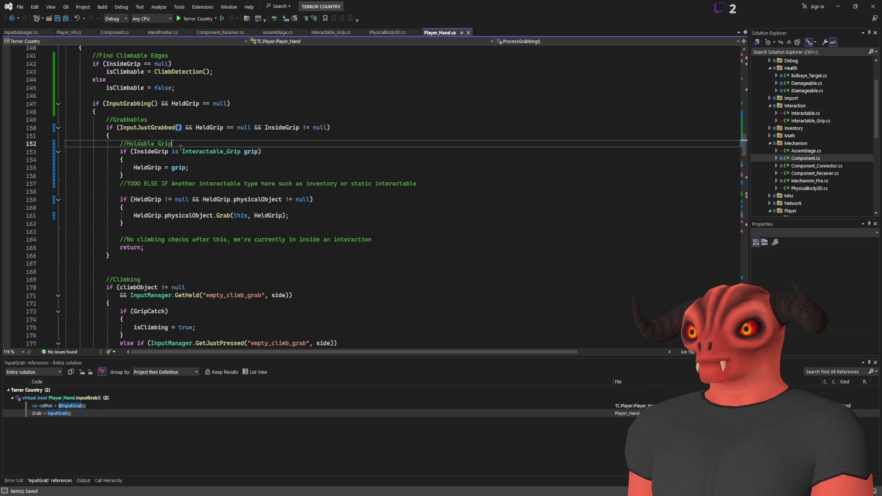
- Peek at the InputJustGrabbed definition and check the grab condition on line 150
{"action": "left_click", "coordinate": [133, 128]}
{"action": "key", "text": "alt+F12"}
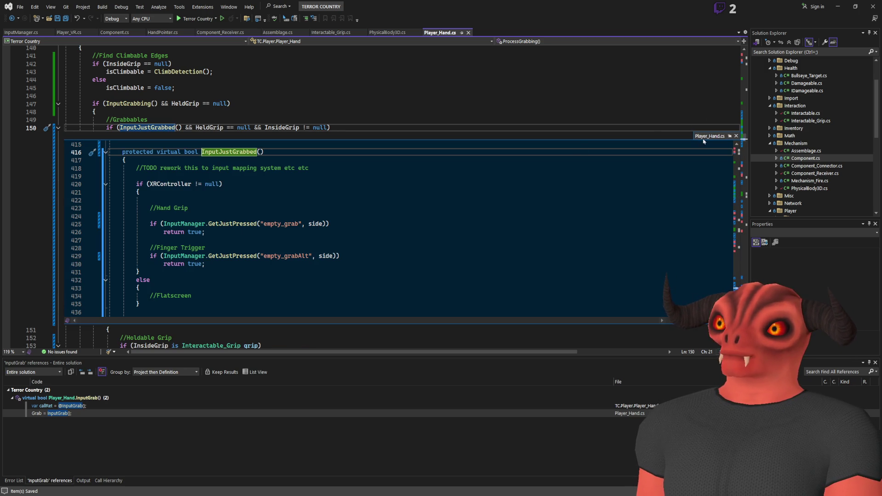
{"action": "left_click", "coordinate": [736, 136]}
{"action": "left_click", "coordinate": [232, 103]}
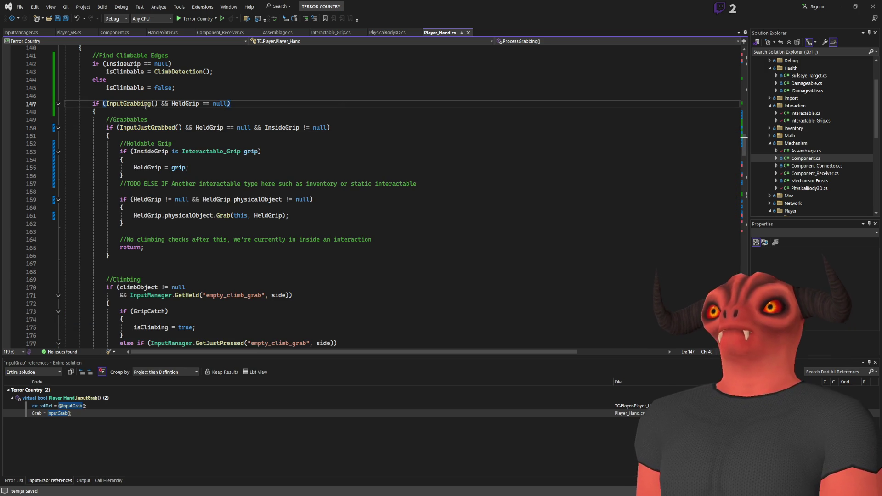
{"action": "left_click_drag", "start_coordinate": [117, 127], "coordinate": [354, 130]}
{"action": "left_click", "coordinate": [354, 130]}
- Check the GetJustPressed line 177, build the project, and switch to Godot
{"action": "scroll", "coordinate": [209, 130], "scroll_direction": "down", "scroll_amount": 2}
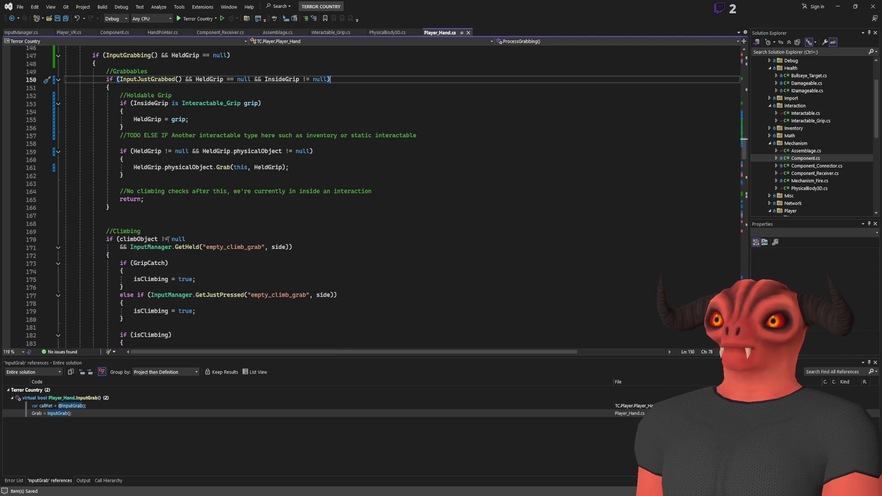
{"action": "scroll", "coordinate": [230, 225], "scroll_direction": "down", "scroll_amount": 1}
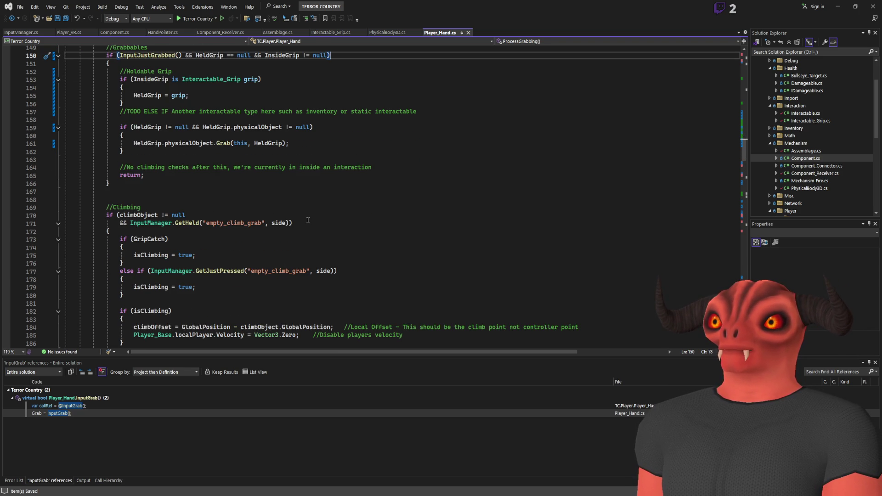
{"action": "scroll", "coordinate": [308, 220], "scroll_direction": "down", "scroll_amount": 2}
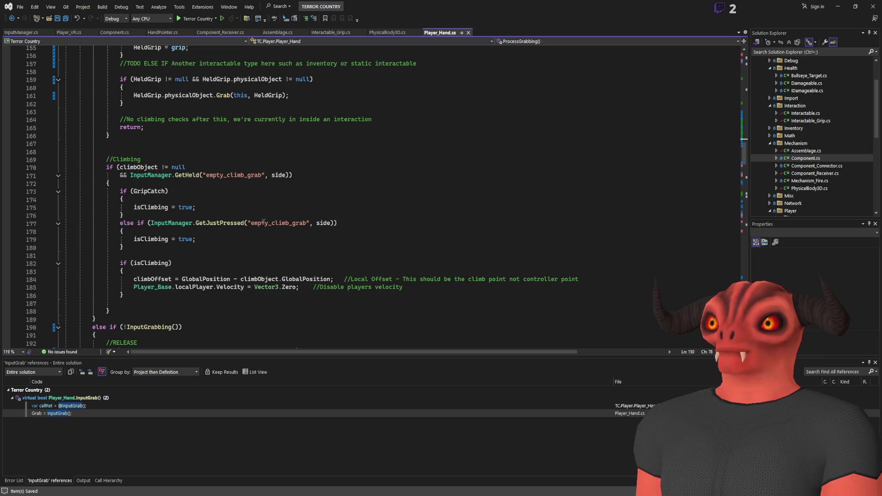
{"action": "left_click", "coordinate": [218, 224]}
{"action": "left_click", "coordinate": [382, 223]}
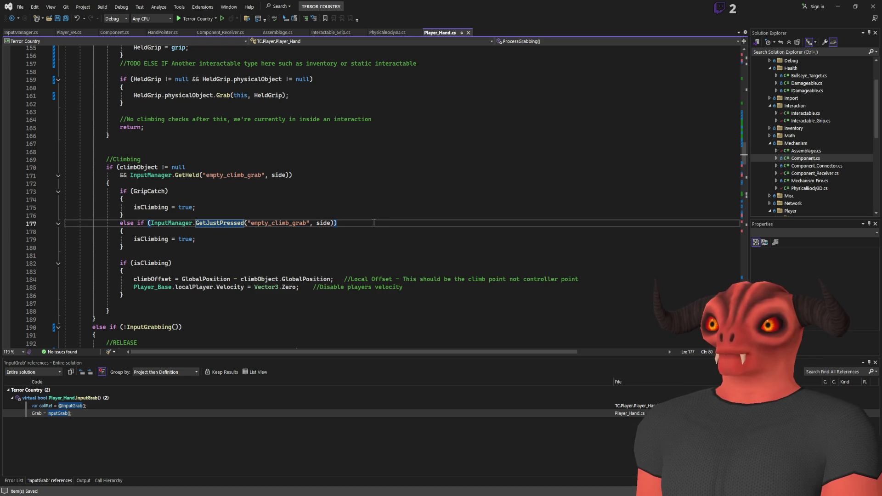
{"action": "scroll", "coordinate": [287, 222], "scroll_direction": "up", "scroll_amount": 6}
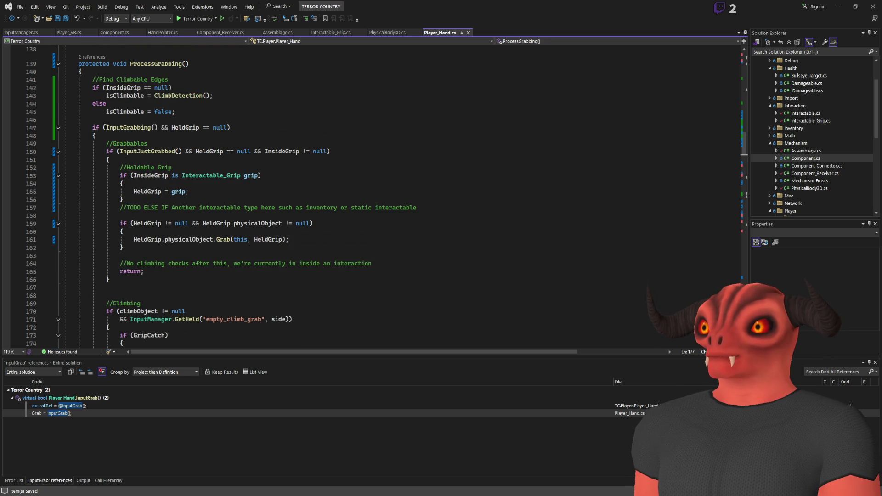
{"action": "key", "text": "ctrl+shift+b"}
{"action": "left_click", "coordinate": [334, 154]}
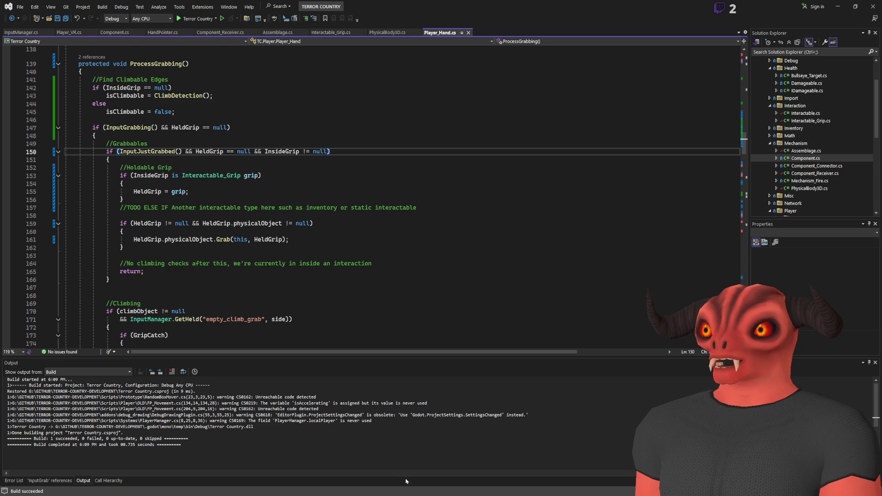
{"action": "key", "text": "alt+Tab"}
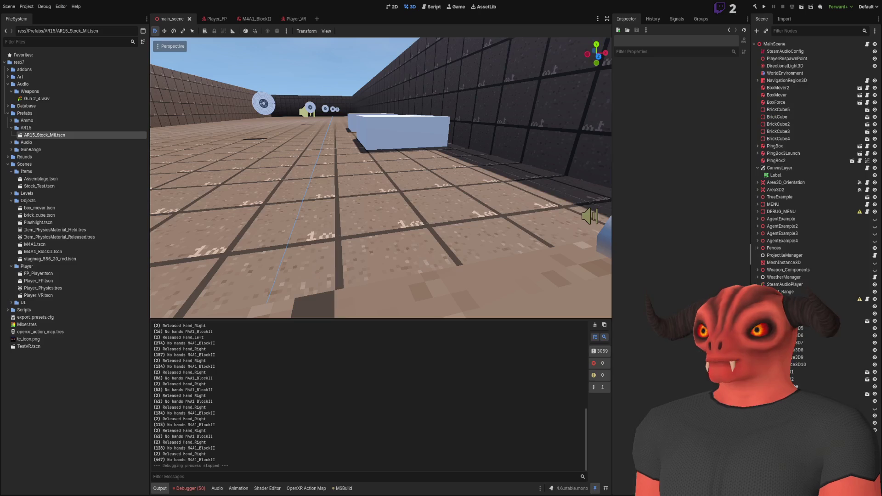
- Run the game in Godot to test picking up and releasing the rifle in VR
{"action": "left_click", "coordinate": [764, 8]}
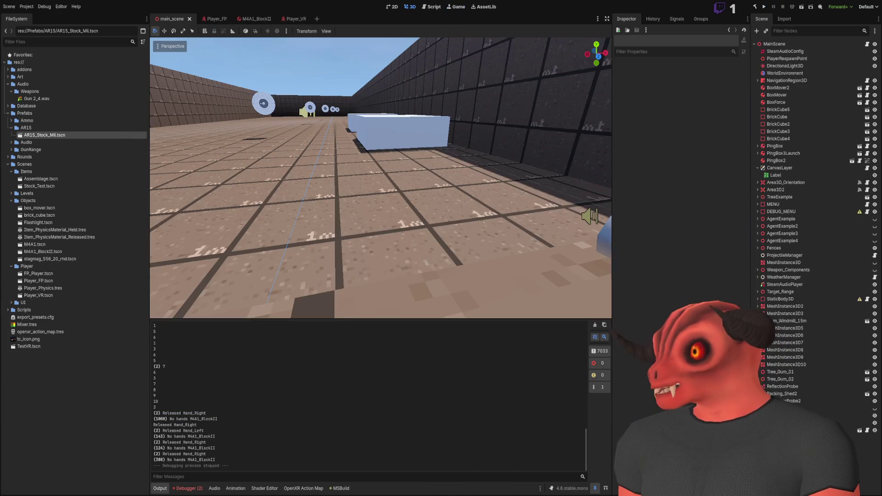
- Return to Visual Studio and list all 17 references to InsideGrip from line 142
{"action": "key", "text": "alt+Tab"}
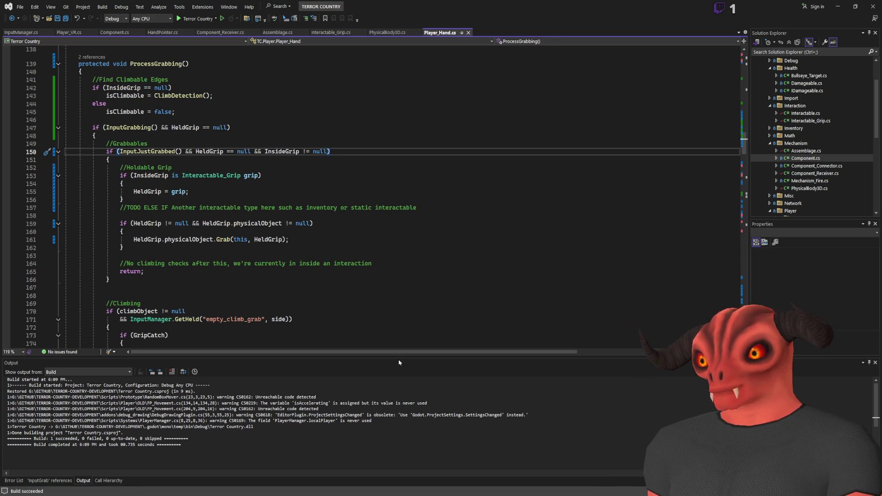
{"action": "scroll", "coordinate": [136, 233], "scroll_direction": "up", "scroll_amount": 4}
{"action": "left_click", "coordinate": [123, 183]}
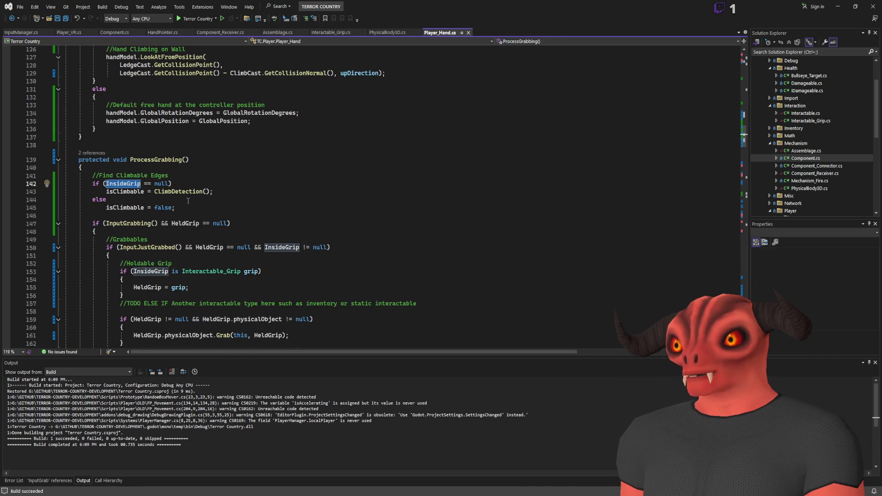
{"action": "key", "text": "shift+F12"}
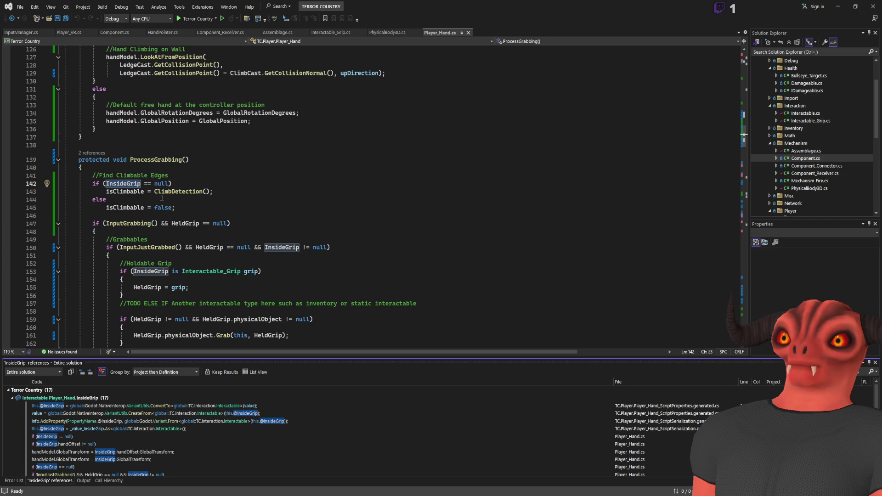
- Wrap isClimbable = false; in its own braces block under the else on line 144
{"action": "left_click", "coordinate": [162, 197]}
{"action": "key", "text": "Return"}
{"action": "type", "text": "{"}
{"action": "key", "text": "Return"}
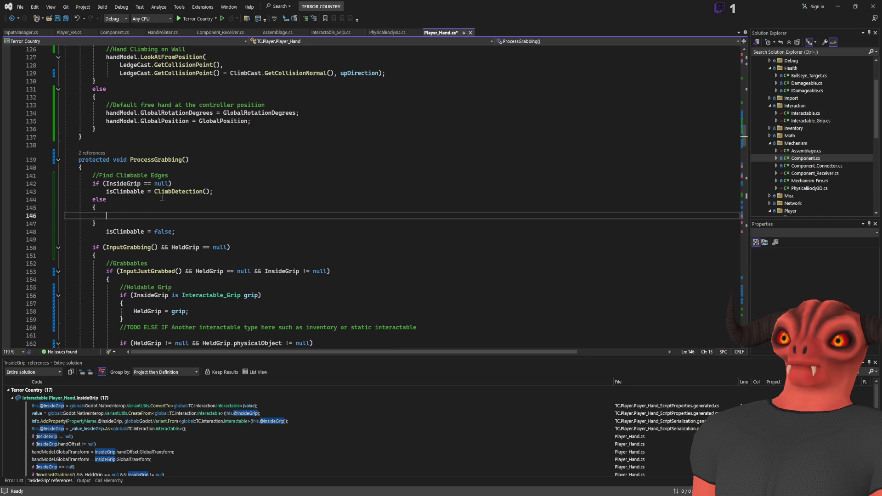
{"action": "left_click", "coordinate": [192, 230]}
{"action": "key", "text": "ctrl+x"}
{"action": "key", "text": "ctrl+z"}
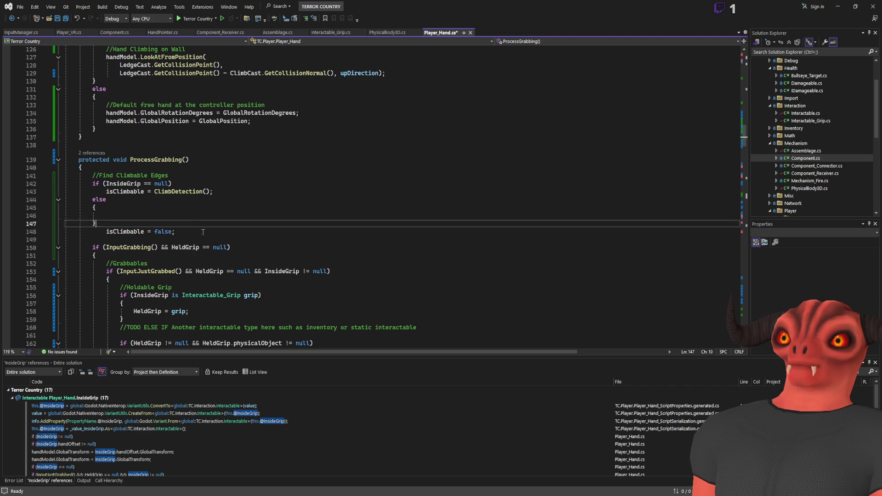
{"action": "left_click", "coordinate": [206, 218]}
{"action": "key", "text": "ctrl+y"}
{"action": "key", "text": "ctrl+z"}
- Go to the ClimbDetection definition and review its climbObject references around line 278
{"action": "left_click", "coordinate": [184, 191]}
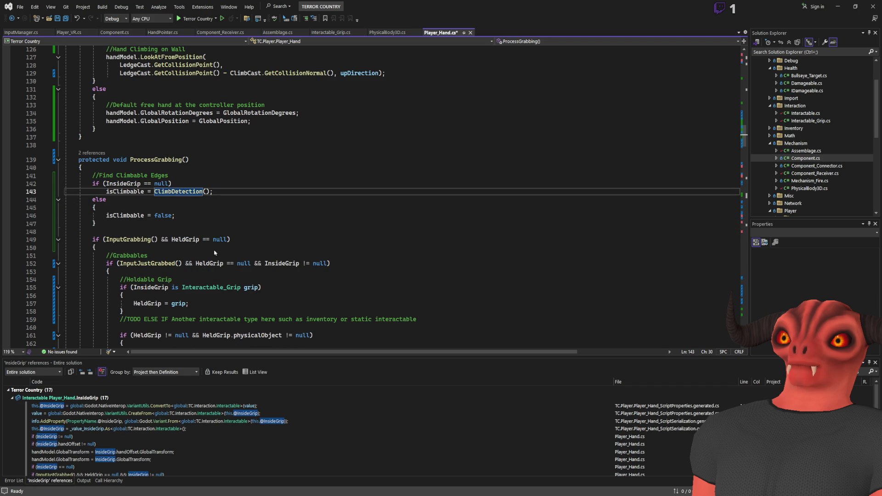
{"action": "key", "text": "F12"}
{"action": "scroll", "coordinate": [211, 235], "scroll_direction": "down", "scroll_amount": 3}
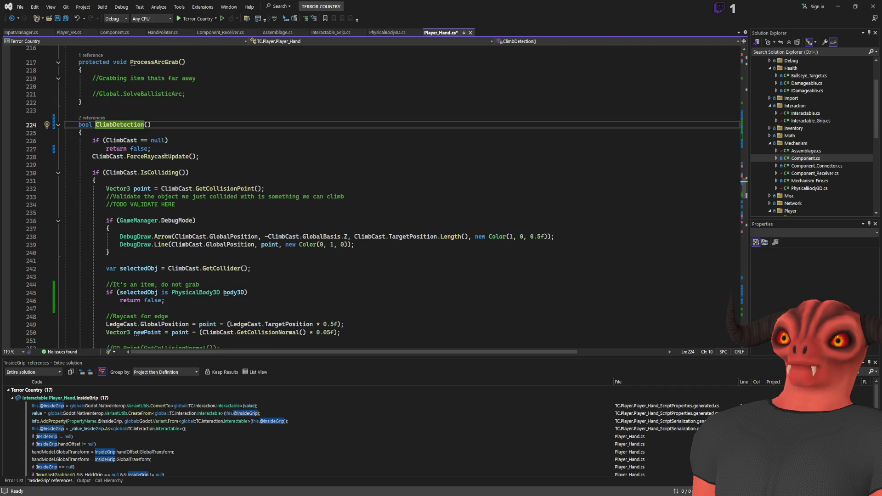
{"action": "scroll", "coordinate": [279, 177], "scroll_direction": "down", "scroll_amount": 1}
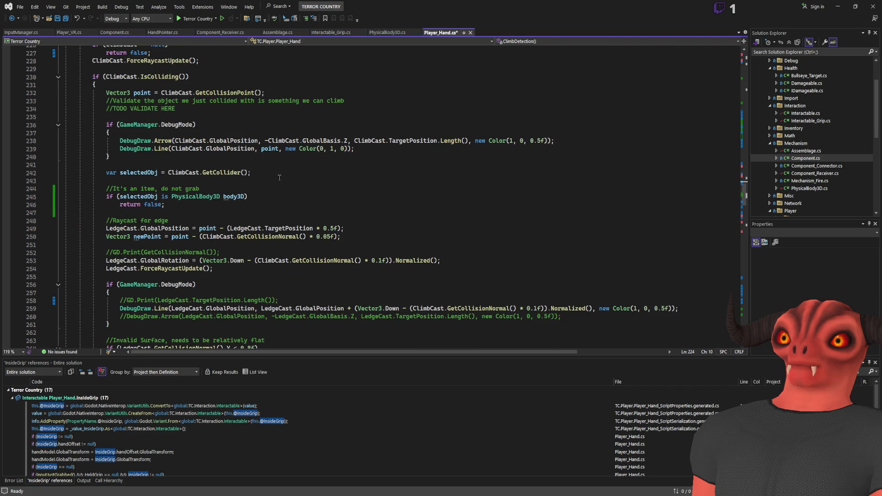
{"action": "scroll", "coordinate": [279, 177], "scroll_direction": "down", "scroll_amount": 8}
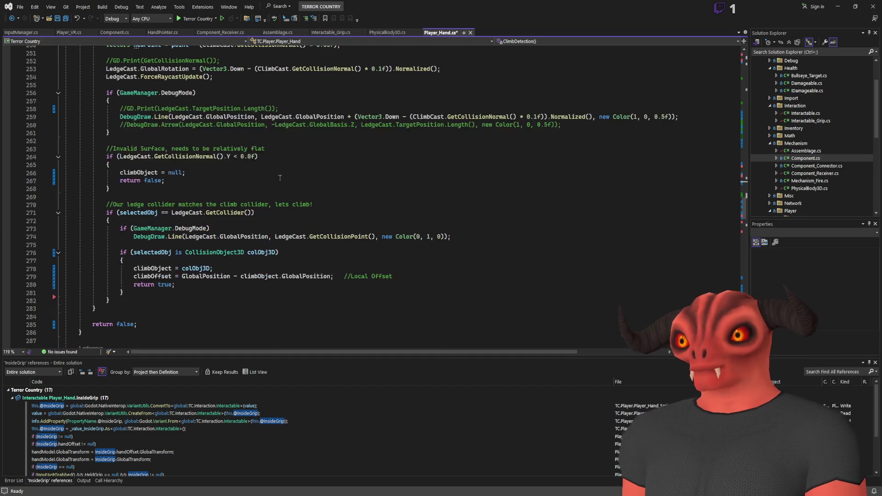
{"action": "left_click", "coordinate": [148, 268]}
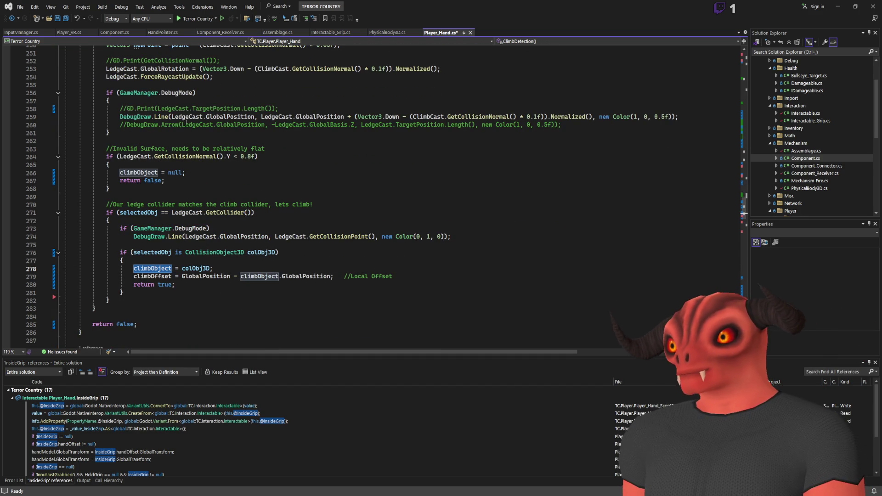
{"action": "scroll", "coordinate": [422, 197], "scroll_direction": "up", "scroll_amount": 20}
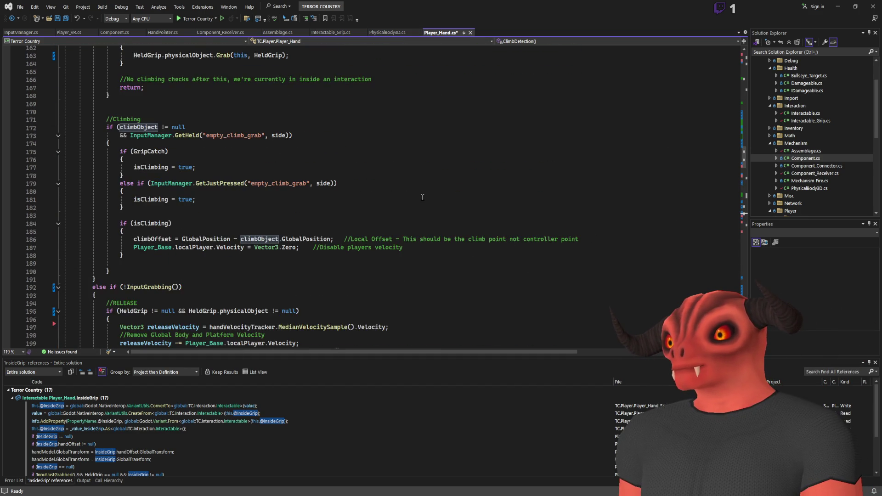
{"action": "scroll", "coordinate": [440, 102], "scroll_direction": "up", "scroll_amount": 12}
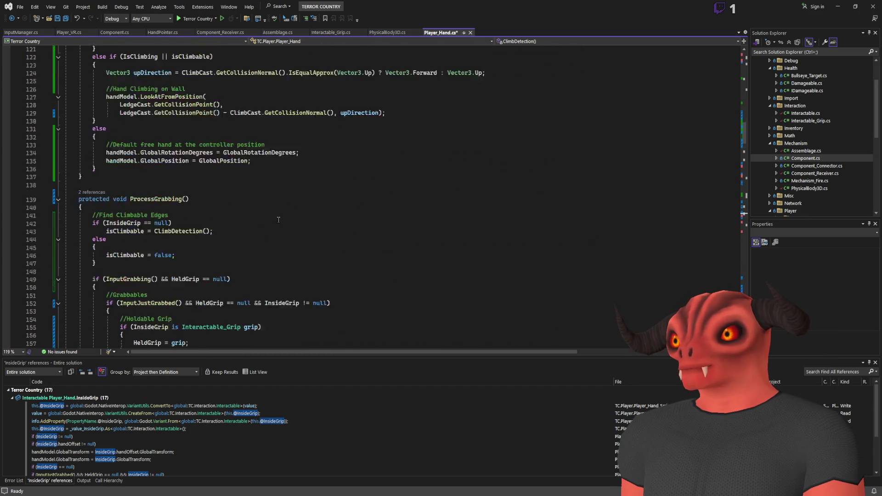
- Add climbObject = null; above isClimbable = false in the else block and save
{"action": "left_click", "coordinate": [174, 201]}
{"action": "key", "text": "Return"}
{"action": "type", "text": "climbObject ="}
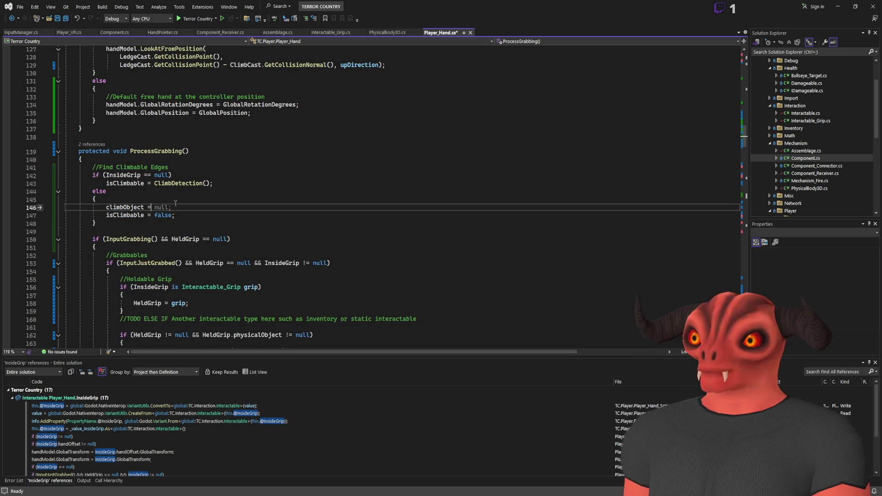
{"action": "key", "text": "Tab"}
{"action": "key", "text": "ctrl+s"}
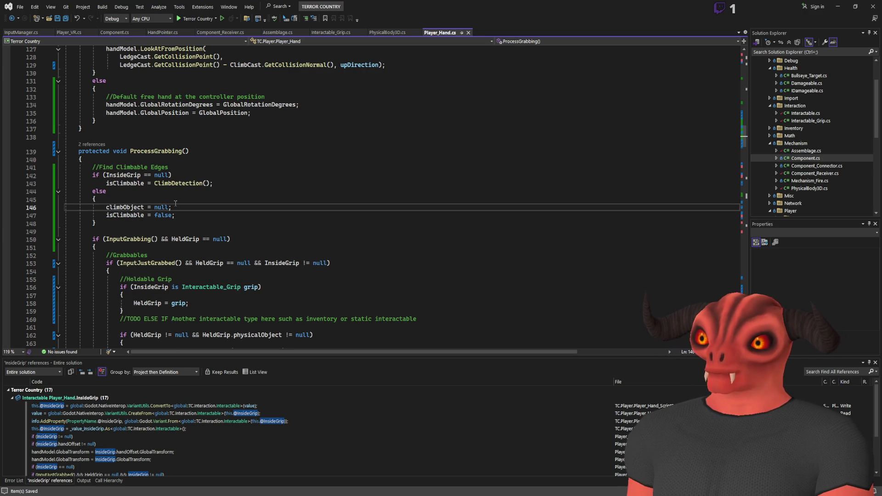
- Highlight all uses of InsideGrip in ProcessGrabbing
{"action": "scroll", "coordinate": [195, 192], "scroll_direction": "down", "scroll_amount": 3}
{"action": "scroll", "coordinate": [195, 192], "scroll_direction": "up", "scroll_amount": 1}
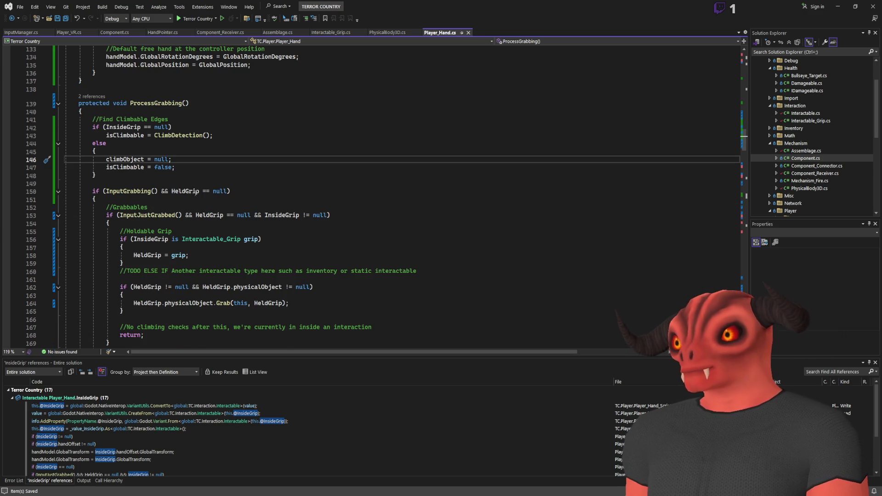
{"action": "left_click", "coordinate": [170, 135]}
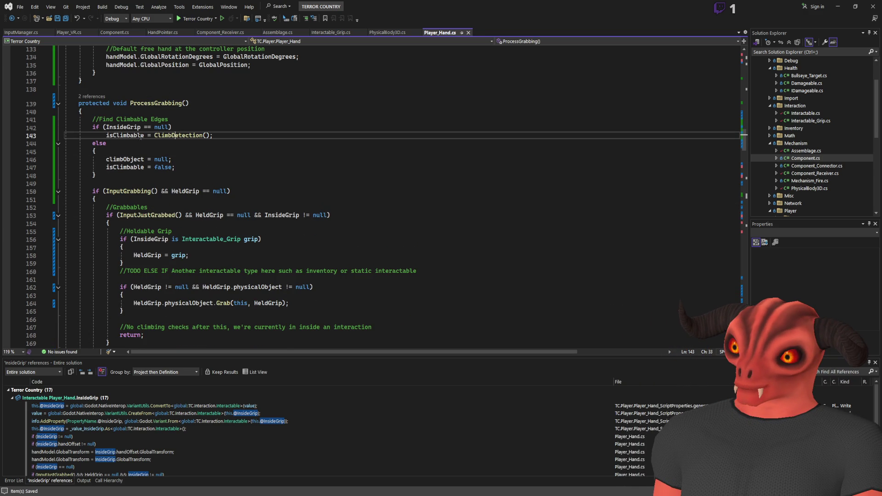
{"action": "left_click", "coordinate": [117, 127]}
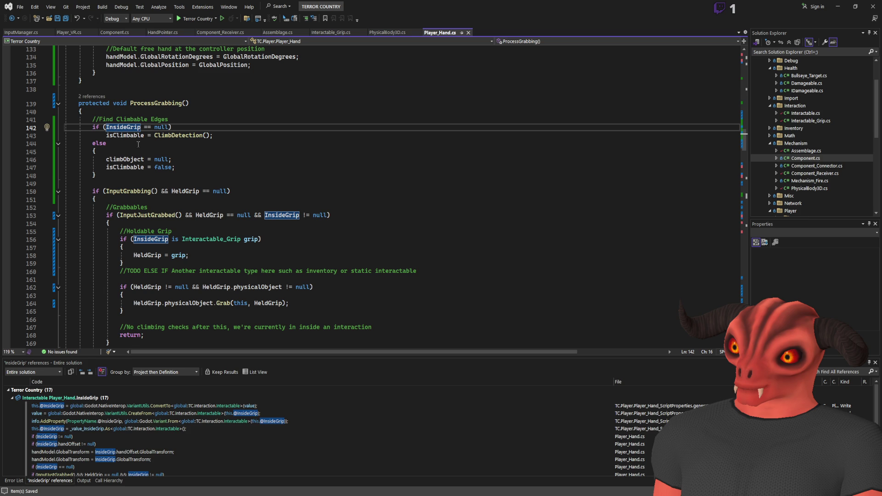
- Add the //Inside interactable comment to the else branch, save, build, and run the game in Godot
{"action": "left_click", "coordinate": [138, 150]}
{"action": "key", "text": "Return"}
{"action": "type", "text": "//Inside interactable"}
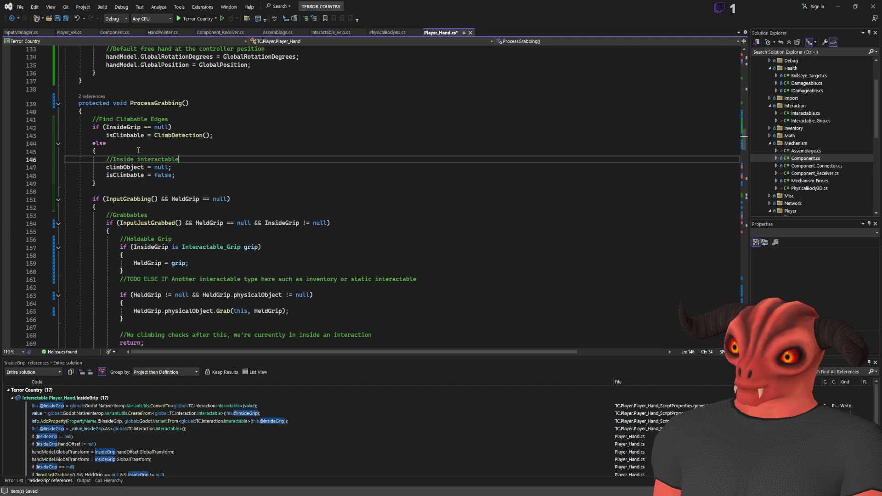
{"action": "key", "text": "ctrl+s"}
{"action": "key", "text": "ctrl+shift+b"}
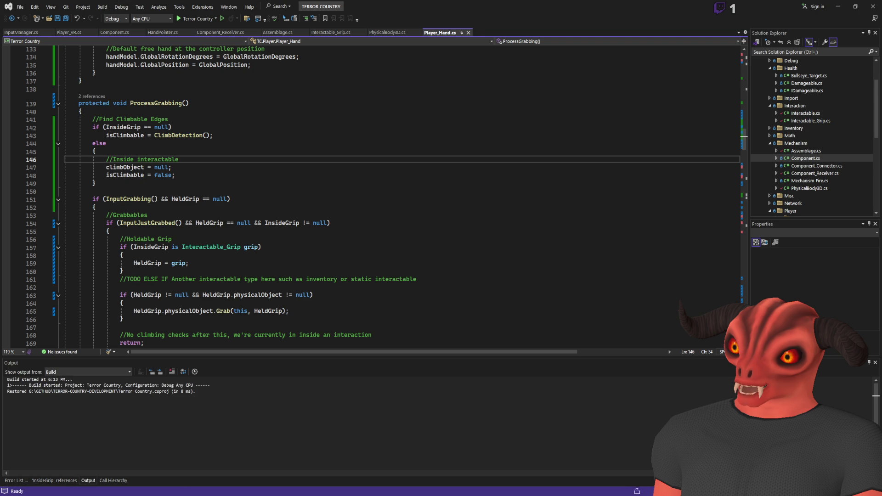
{"action": "key", "text": "alt+Tab"}
{"action": "left_click", "coordinate": [764, 7]}
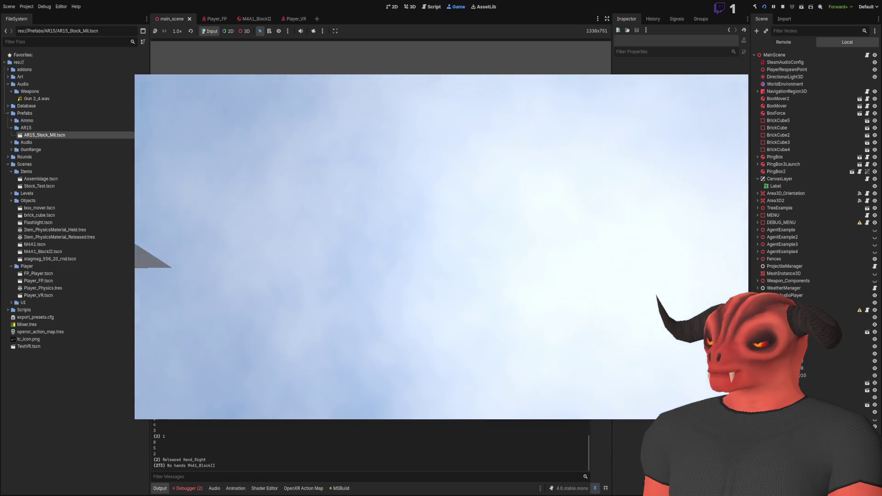
- Stop the running game with F8 and return to the code in Visual Studio
{"action": "key", "text": "F8"}
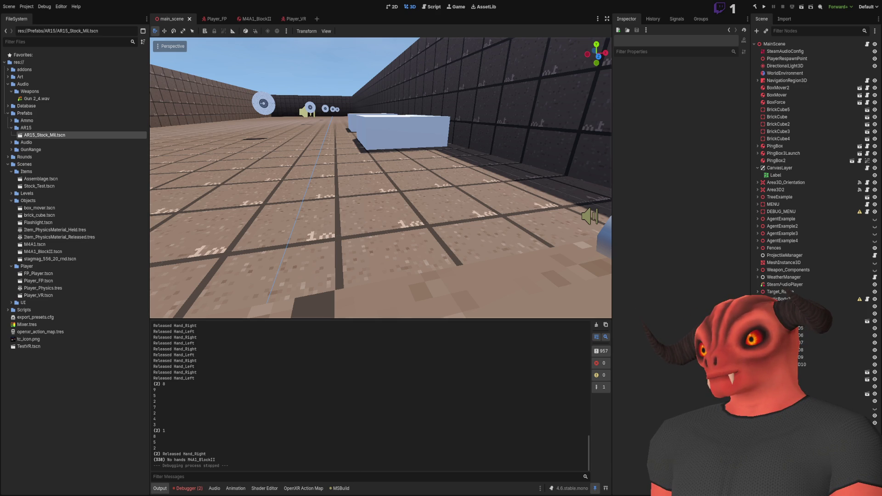
{"action": "key", "text": "alt+Tab"}
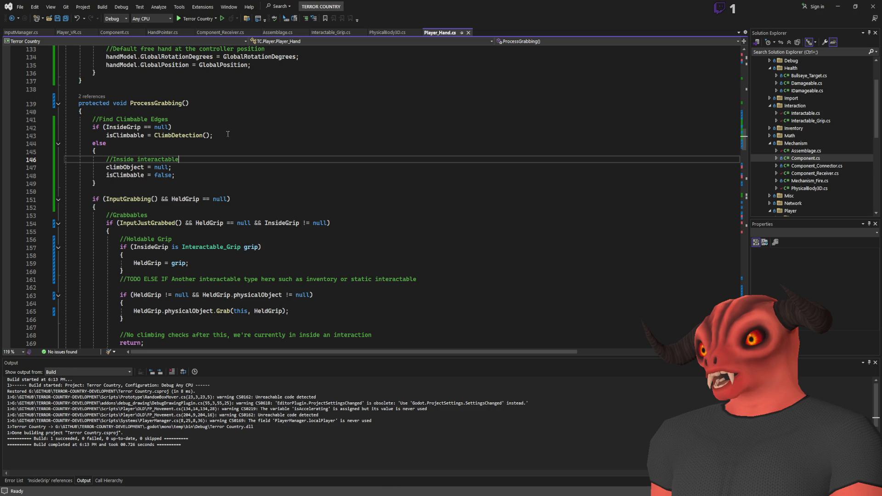
{"action": "scroll", "coordinate": [306, 161], "scroll_direction": "up", "scroll_amount": 5}
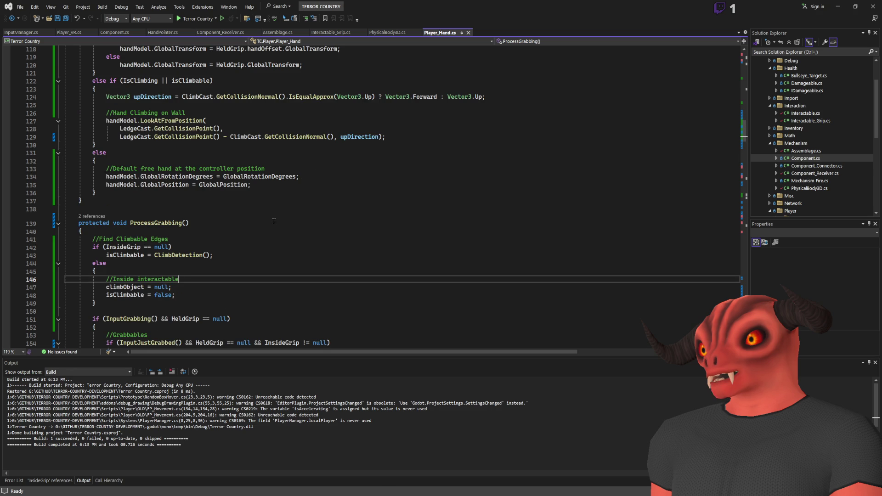
{"action": "scroll", "coordinate": [267, 220], "scroll_direction": "up", "scroll_amount": 13}
{"action": "scroll", "coordinate": [275, 233], "scroll_direction": "down", "scroll_amount": 20}
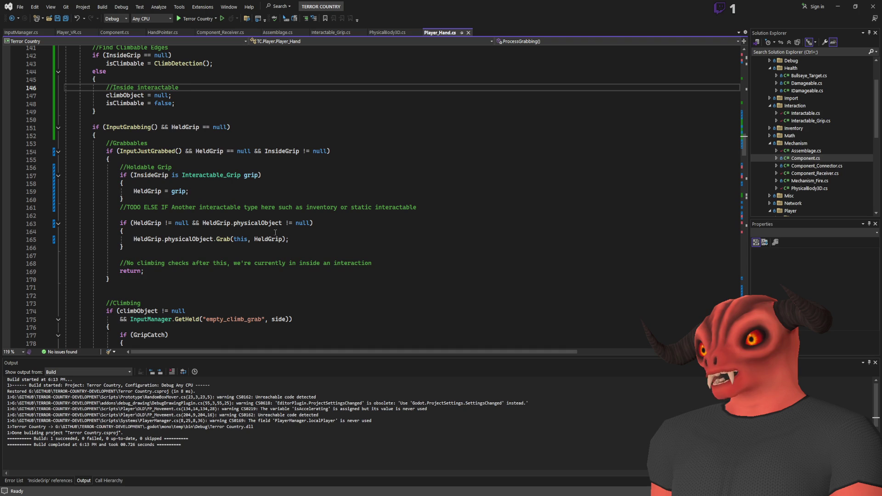
{"action": "key", "text": "alt+Tab"}
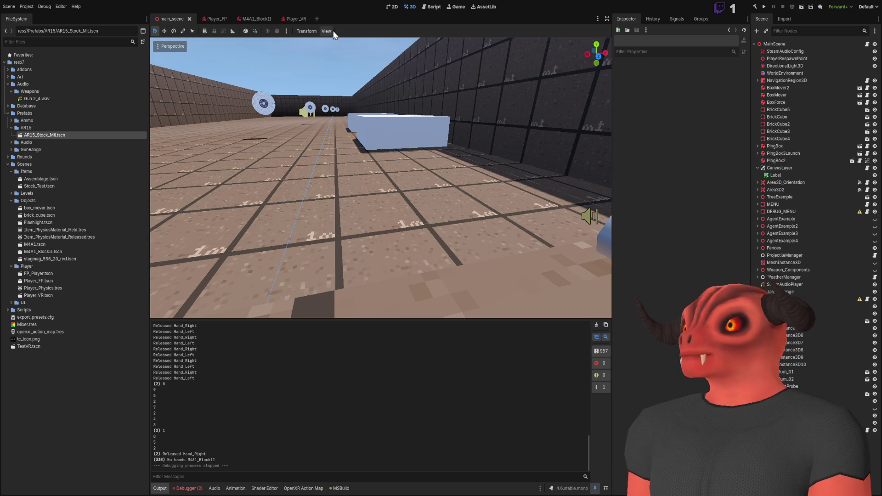
- In the M4A1_BlockII scene, set PrimaryGrip_Area3D as its own Hand Offset and save
{"action": "key", "text": "alt+Tab"}
{"action": "left_click", "coordinate": [213, 218]}
{"action": "key", "text": "alt+Tab"}
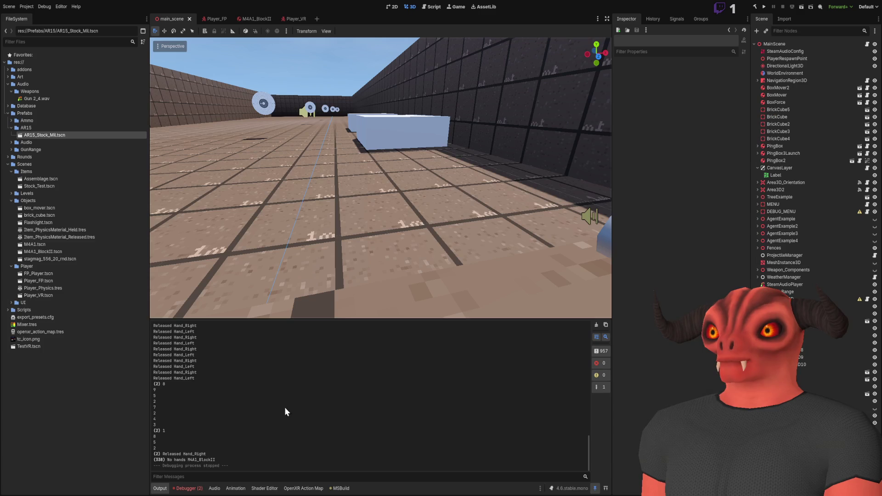
{"action": "left_click", "coordinate": [244, 19]}
{"action": "left_click", "coordinate": [770, 79]}
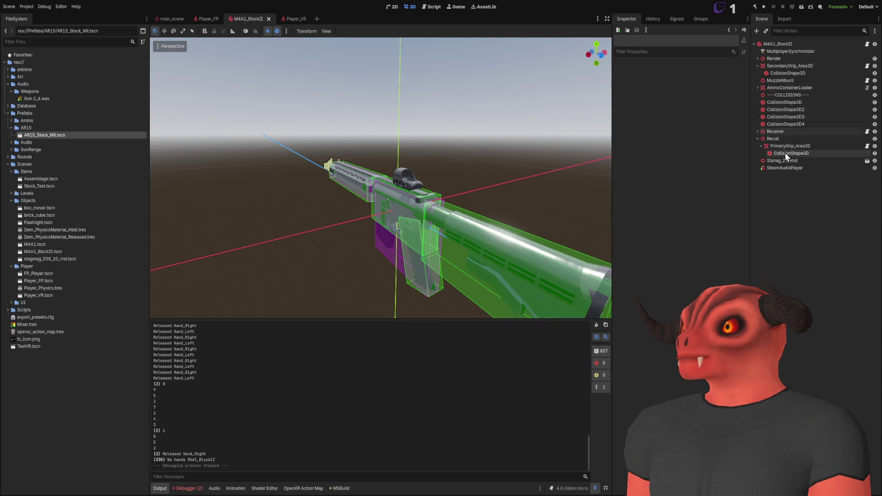
{"action": "left_click", "coordinate": [787, 146]}
{"action": "left_click", "coordinate": [792, 153]}
{"action": "left_click", "coordinate": [792, 146]}
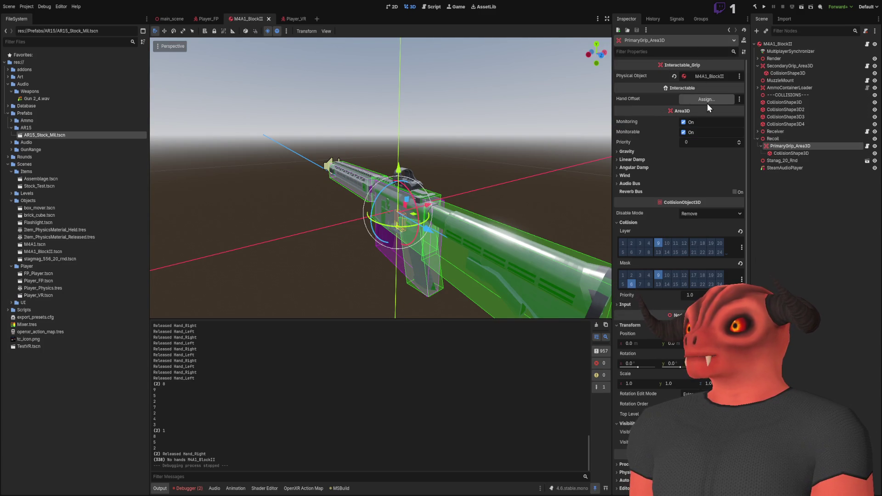
{"action": "left_click_drag", "start_coordinate": [790, 147], "coordinate": [696, 100]}
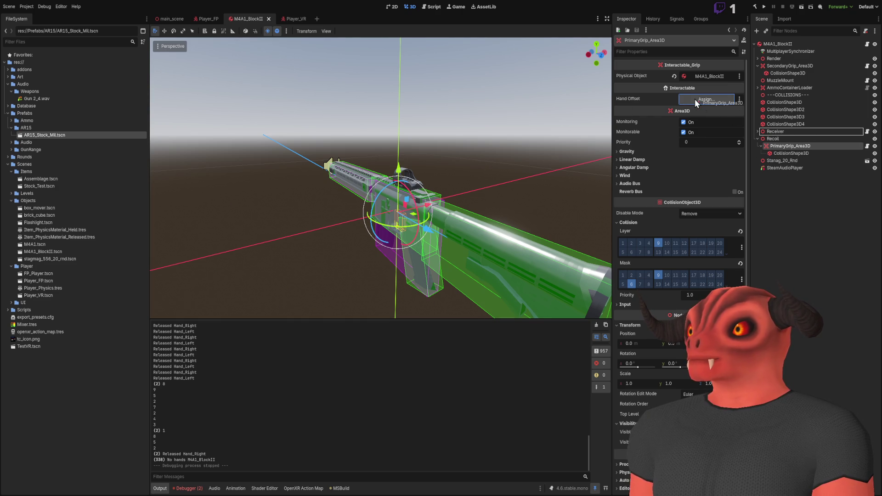
{"action": "key", "text": "ctrl+s"}
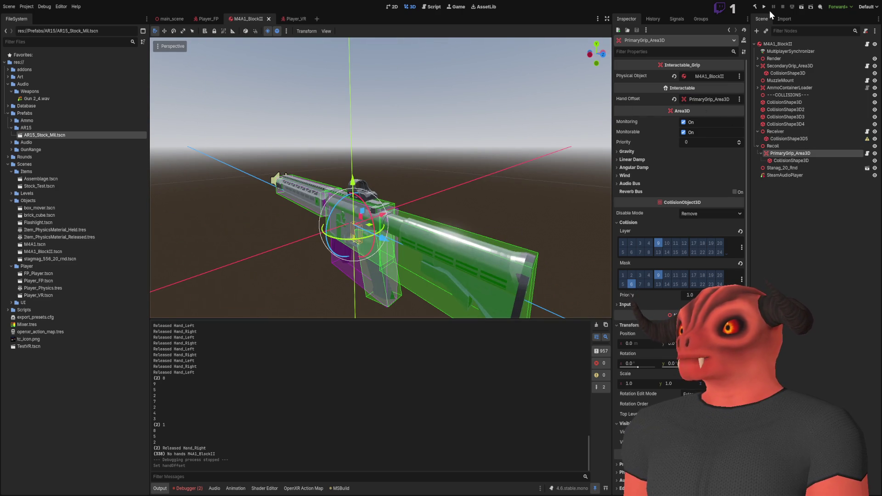
- Test-run the game, stop it, and clear the Hand Offset back to empty
{"action": "left_click", "coordinate": [764, 7]}
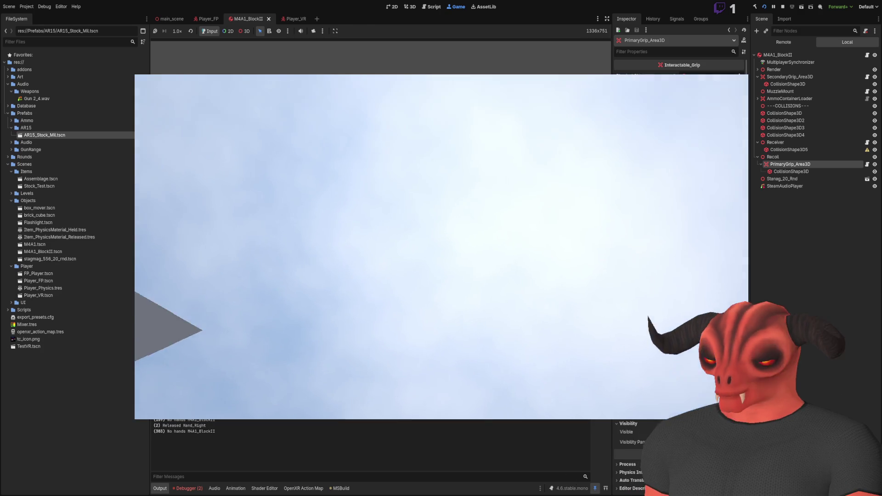
{"action": "key", "text": "F8"}
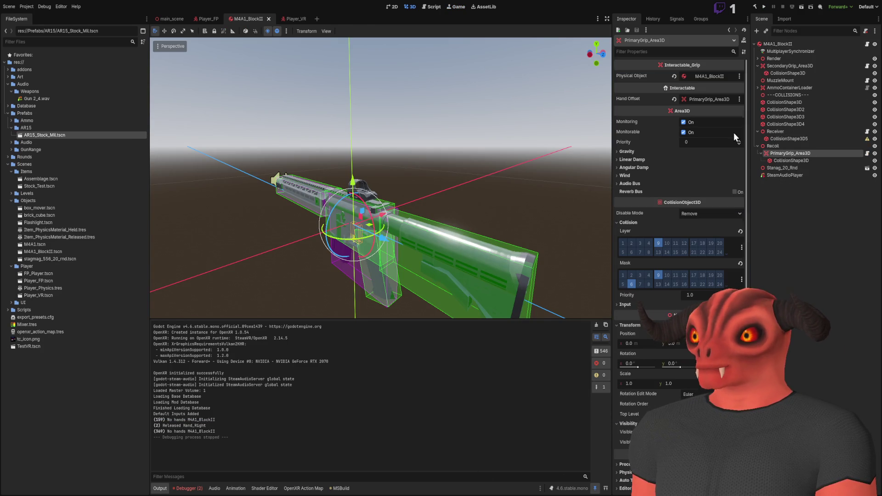
{"action": "left_click", "coordinate": [674, 100]}
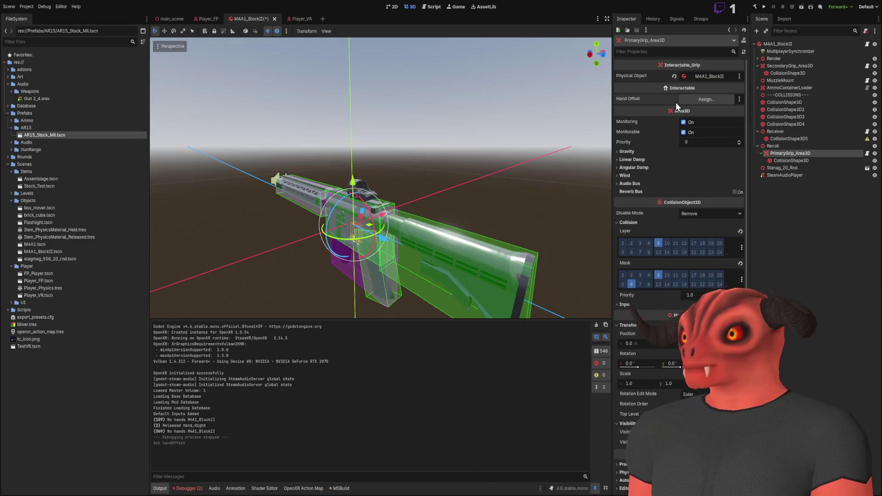
{"action": "key", "text": "alt+Tab"}
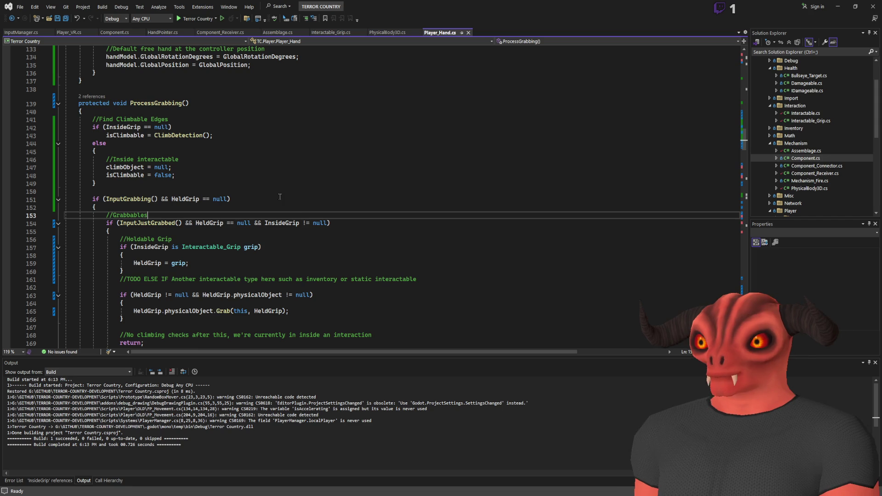
- Search Component_Receiver.cs for 'recoil' near RotateTowards, then dismiss the search
{"action": "left_click", "coordinate": [259, 129]}
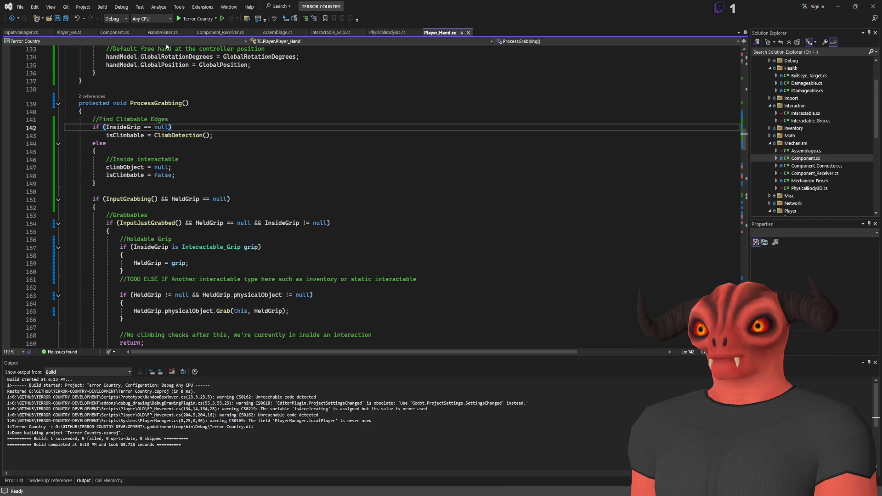
{"action": "left_click", "coordinate": [219, 32]}
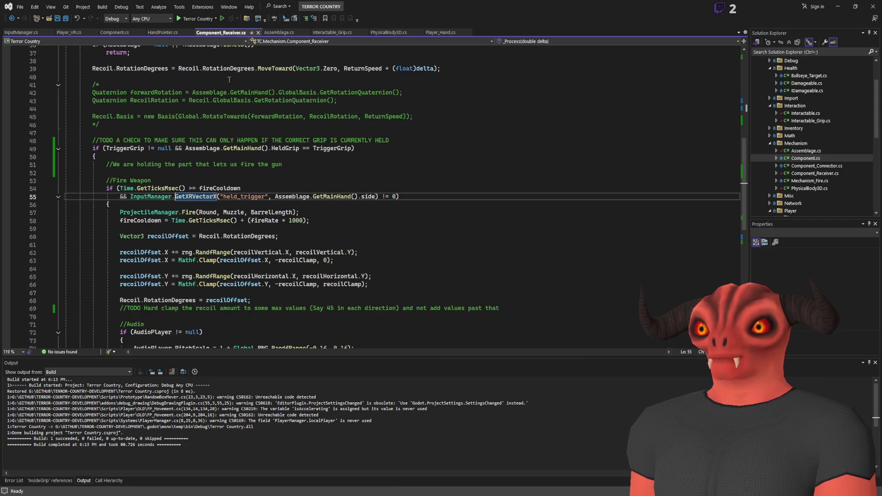
{"action": "double_click", "coordinate": [238, 118]}
{"action": "key", "text": "ctrl+f"}
{"action": "type", "text": "recoil"}
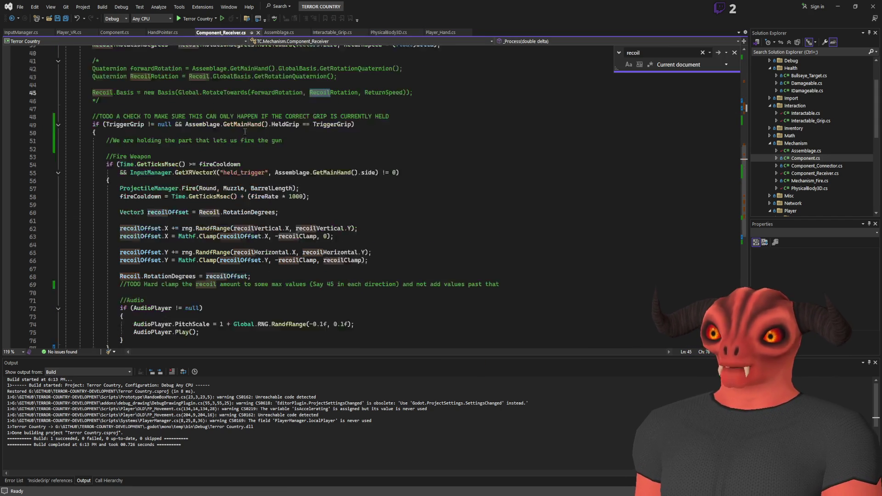
{"action": "left_click", "coordinate": [733, 53]}
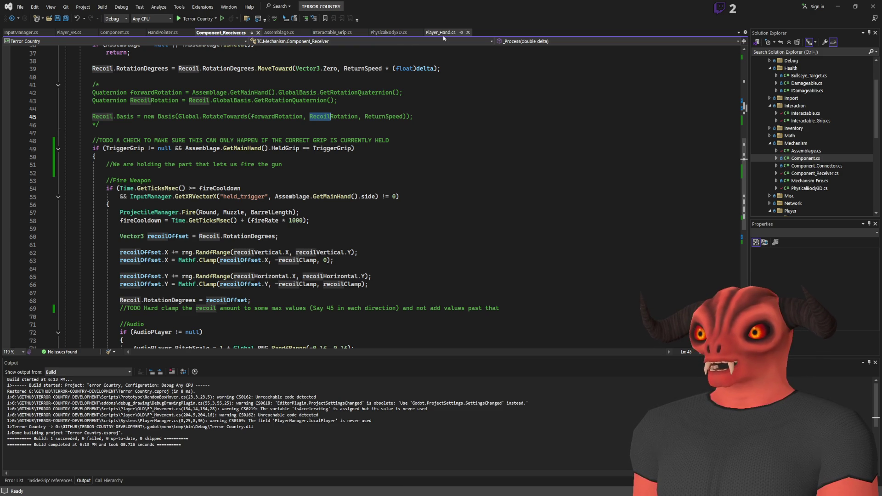
- Check gripOffset in Interactable_Grip.cs, close that tab, and search PhysicalBody3D.cs for recoil
{"action": "left_click", "coordinate": [382, 33]}
{"action": "left_click", "coordinate": [333, 33]}
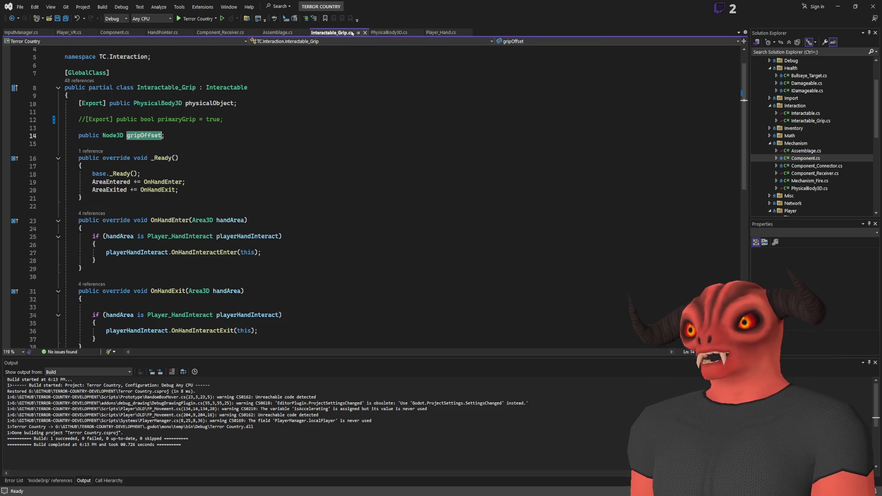
{"action": "scroll", "coordinate": [318, 70], "scroll_direction": "up", "scroll_amount": 1}
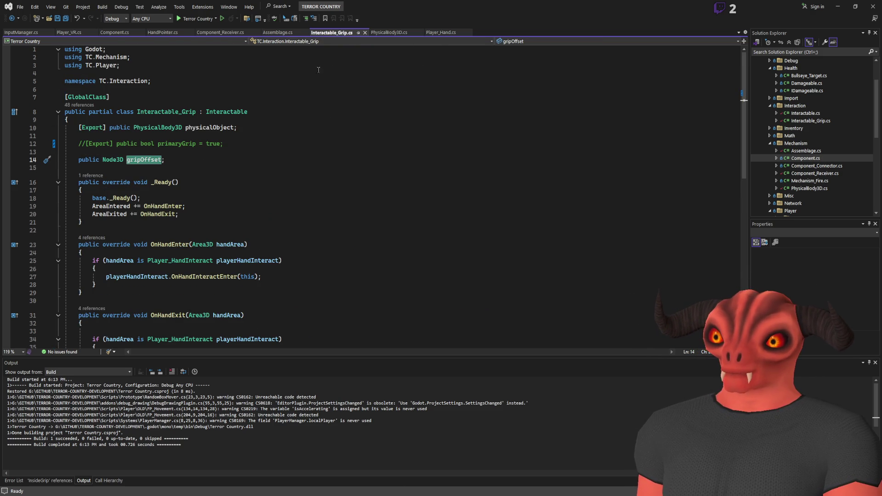
{"action": "left_click", "coordinate": [365, 33]}
{"action": "left_click", "coordinate": [375, 89]}
{"action": "key", "text": "ctrl+f"}
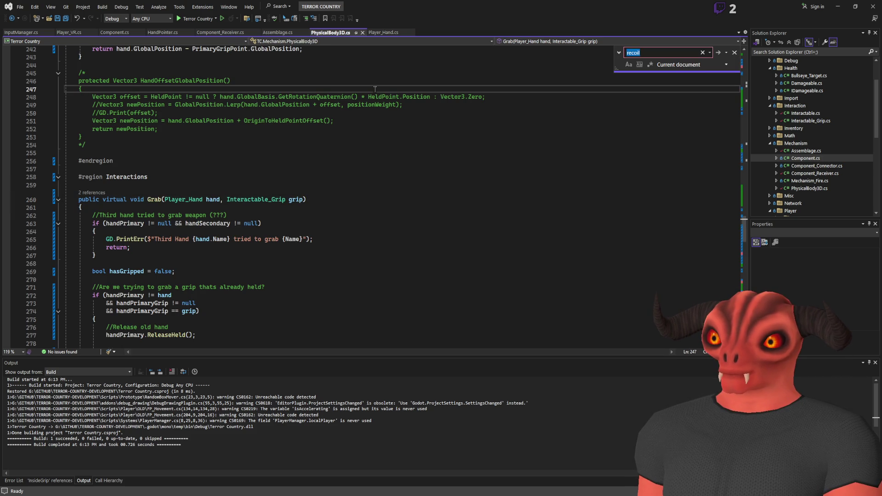
- List references to handPrimaryGrip and step through its assignment, clearing and GetMainGripOffset return
{"action": "scroll", "coordinate": [374, 185], "scroll_direction": "up", "scroll_amount": 20}
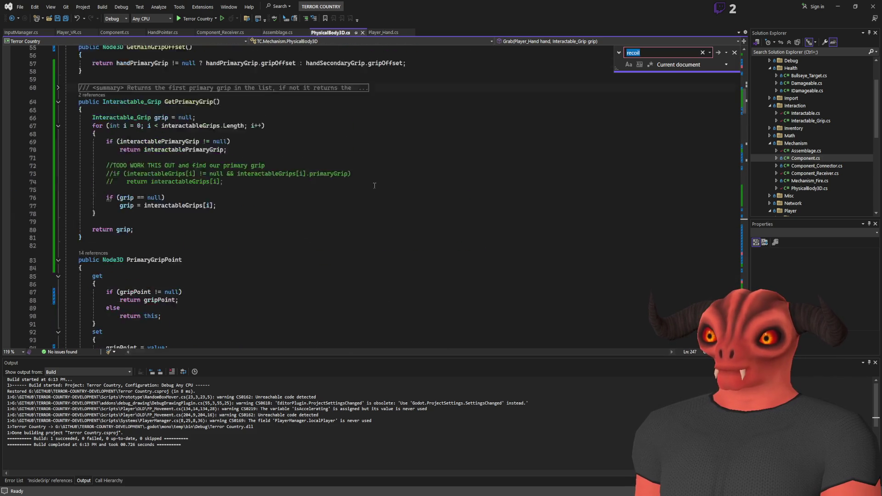
{"action": "scroll", "coordinate": [374, 185], "scroll_direction": "up", "scroll_amount": 17}
{"action": "left_click", "coordinate": [193, 139]}
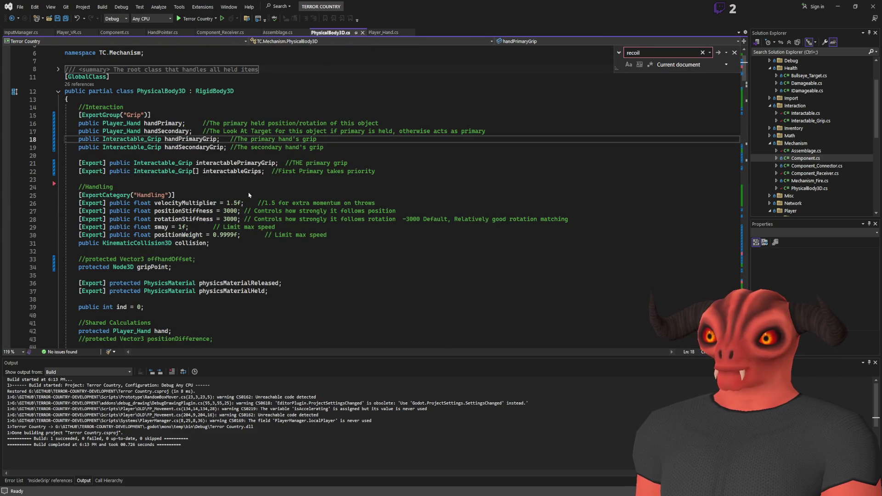
{"action": "key", "text": "shift+F12"}
{"action": "scroll", "coordinate": [125, 452], "scroll_direction": "down", "scroll_amount": 1}
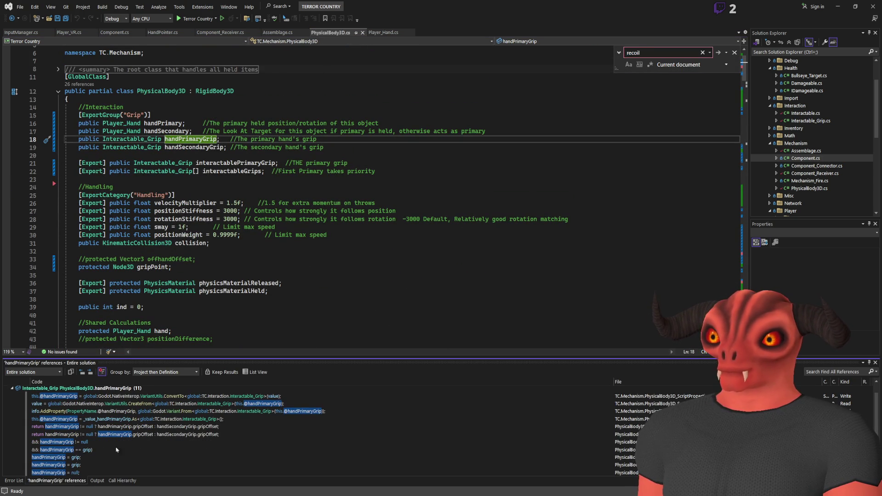
{"action": "double_click", "coordinate": [63, 459]}
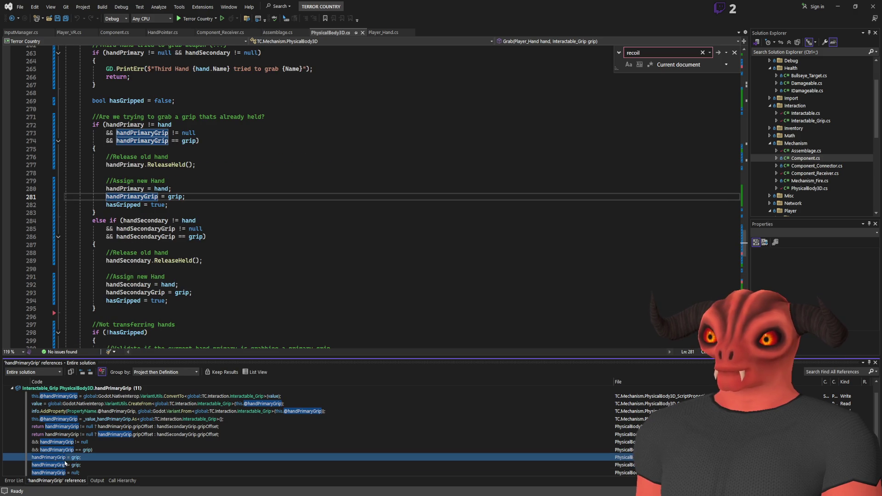
{"action": "double_click", "coordinate": [65, 463]}
{"action": "key", "text": "Down"}
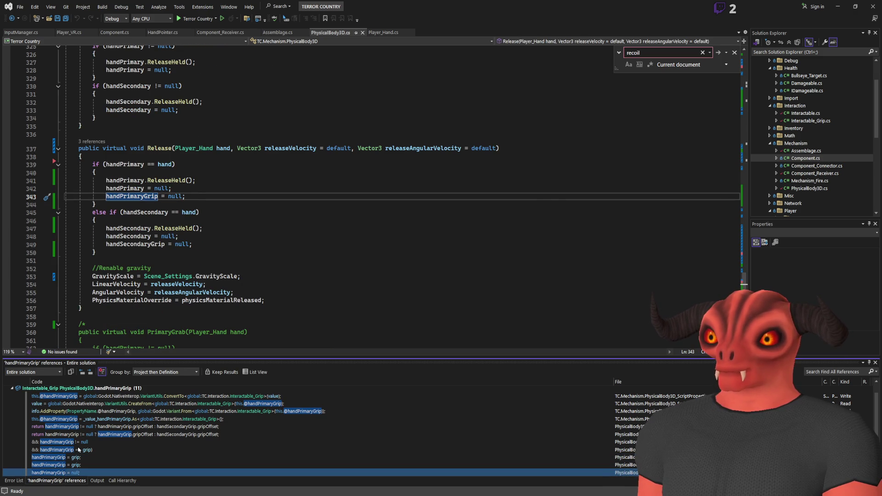
{"action": "double_click", "coordinate": [91, 420]}
{"action": "double_click", "coordinate": [92, 426]}
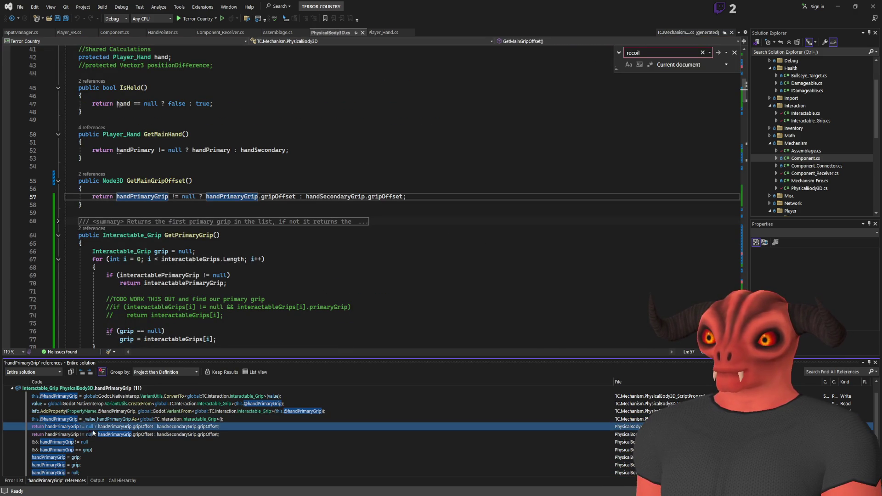
- Find All References on GetMainGripOffset and jump to its call at line 161
{"action": "left_click", "coordinate": [156, 180]}
{"action": "key", "text": "shift+F12"}
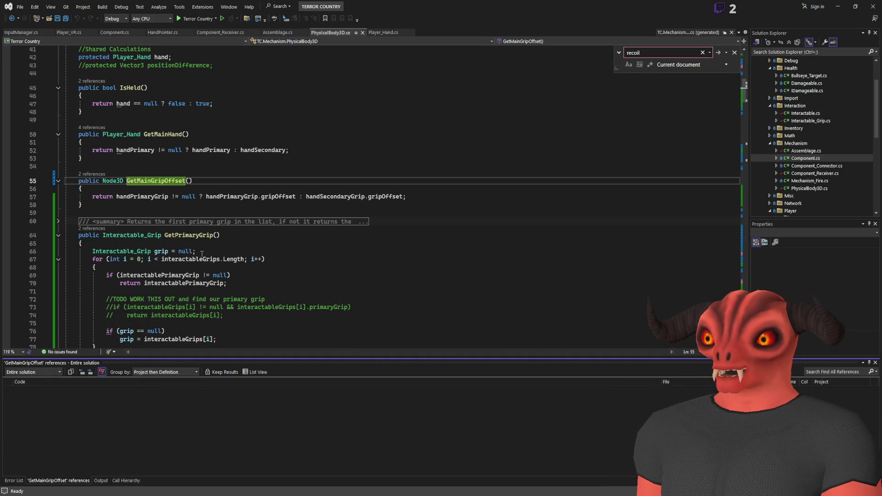
{"action": "double_click", "coordinate": [94, 415]}
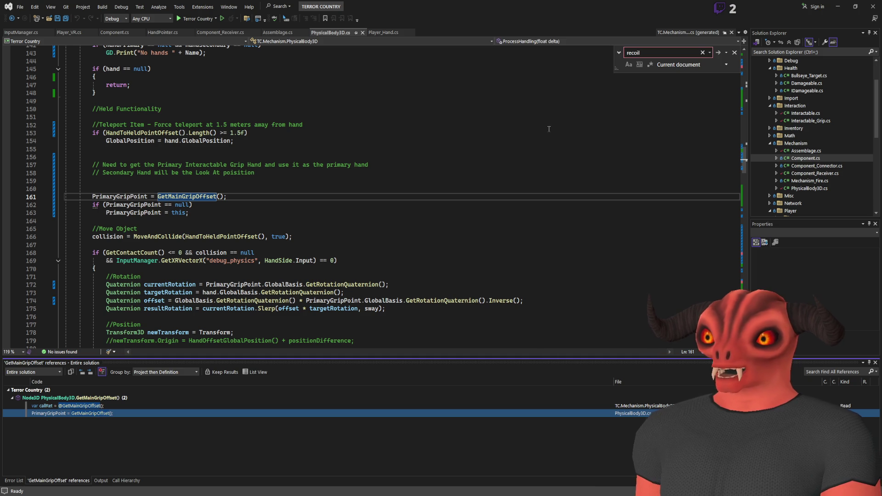
{"action": "key", "text": "Escape"}
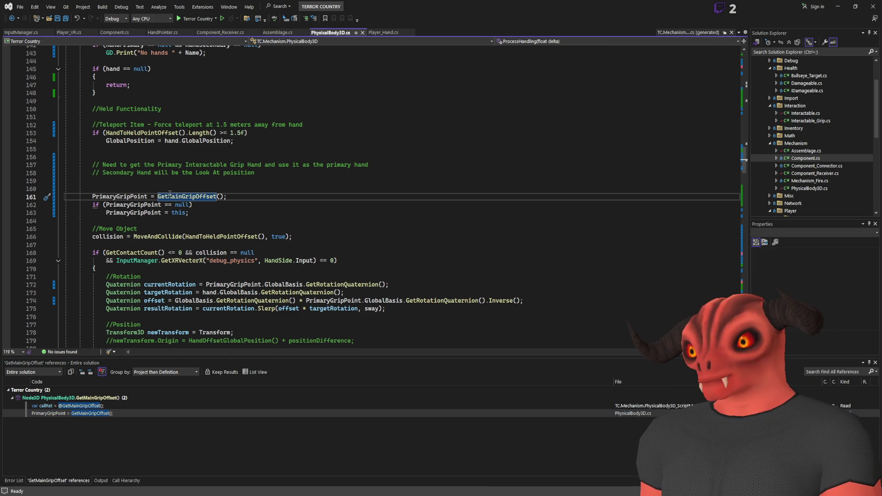
- Highlight PrimaryGripPoint uses, then peek the GetMainGripOffset definition inline
{"action": "left_click", "coordinate": [138, 205]}
{"action": "scroll", "coordinate": [314, 154], "scroll_direction": "down", "scroll_amount": 3}
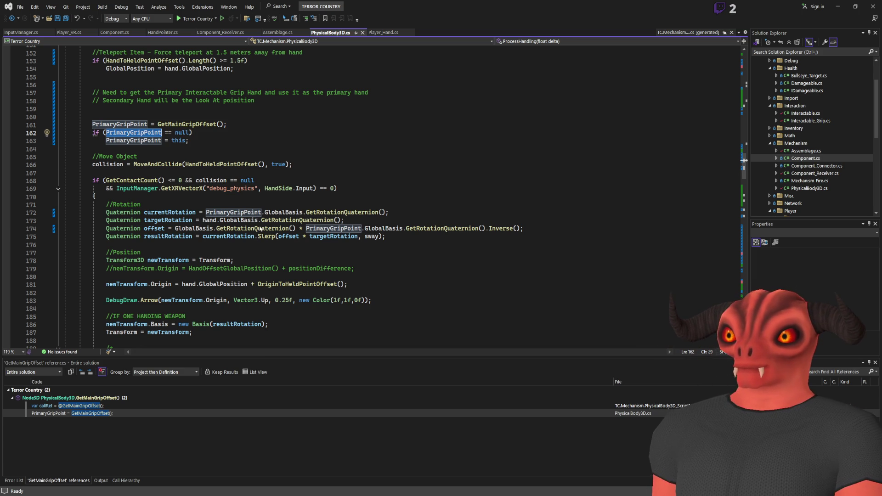
{"action": "scroll", "coordinate": [260, 228], "scroll_direction": "down", "scroll_amount": 3}
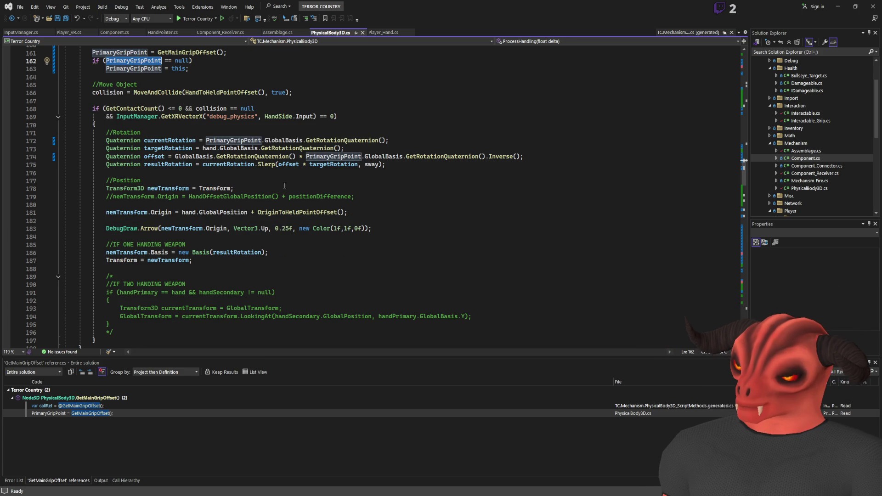
{"action": "scroll", "coordinate": [284, 185], "scroll_direction": "up", "scroll_amount": 4}
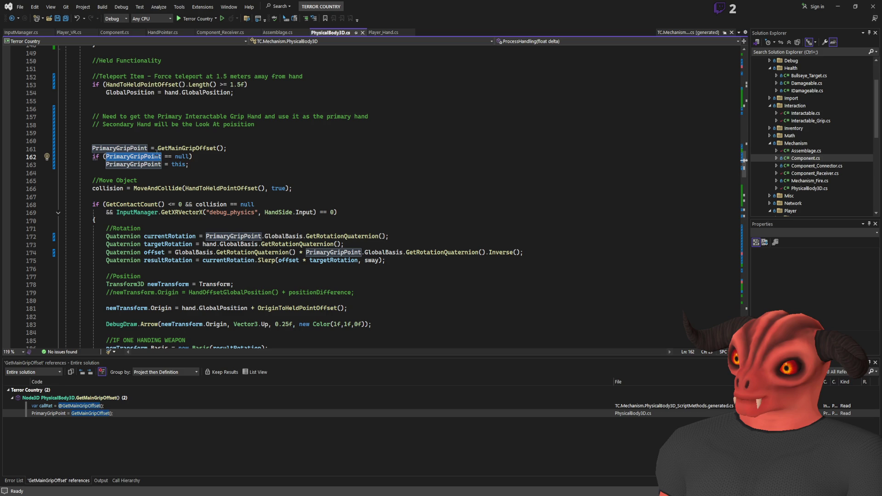
{"action": "left_click", "coordinate": [191, 148]}
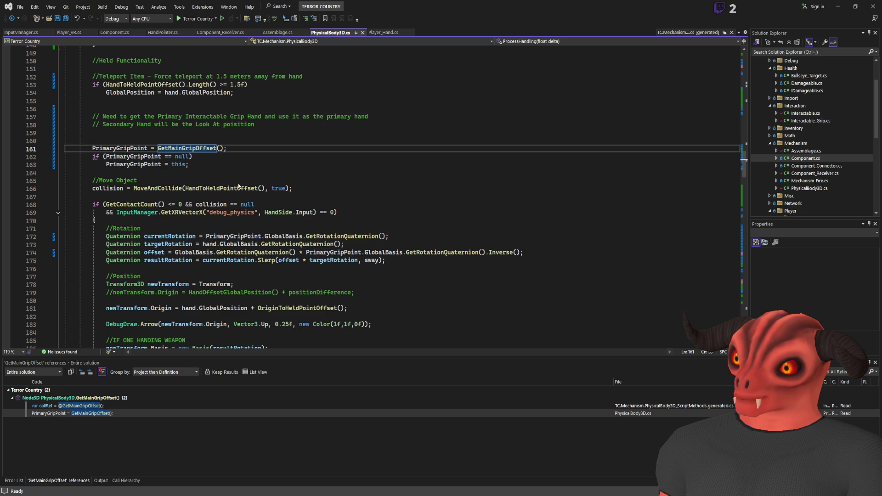
{"action": "key", "text": "alt+F12"}
{"action": "scroll", "coordinate": [316, 245], "scroll_direction": "up", "scroll_amount": 2}
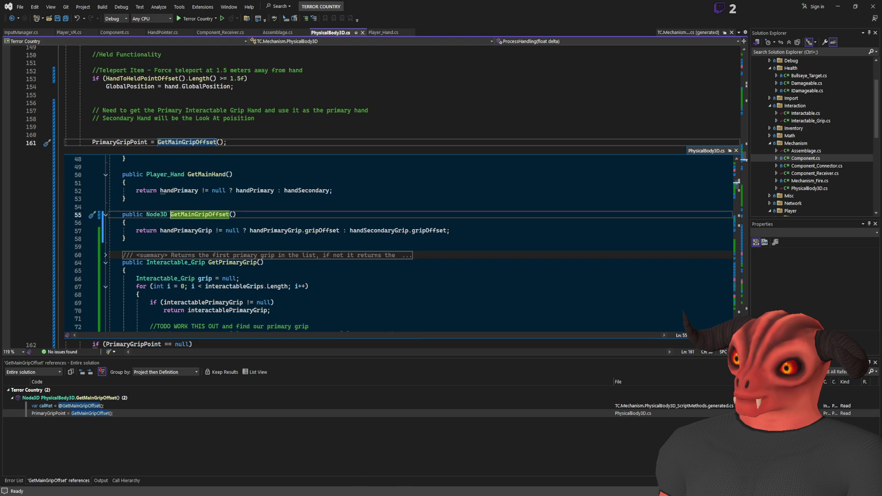
- Go from the peeked definition to the gripOffset declaration in Interactable_Grip.cs
{"action": "key", "text": "alt+Tab"}
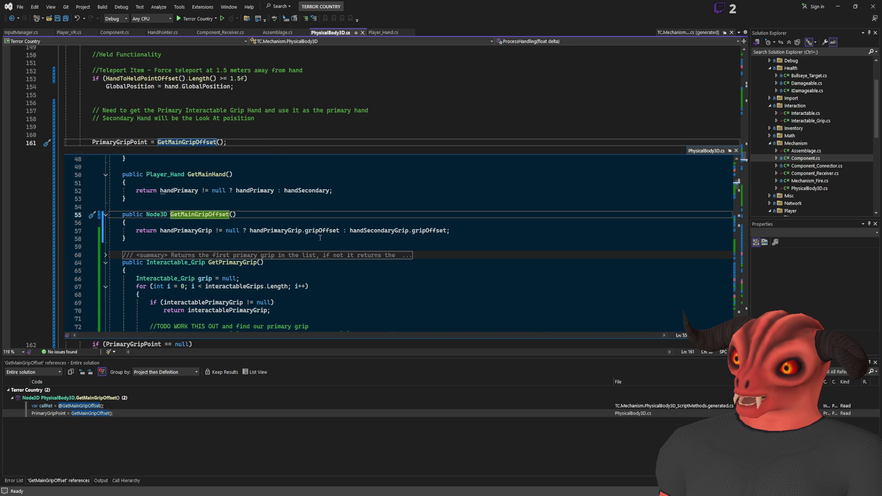
{"action": "left_click", "coordinate": [321, 231]}
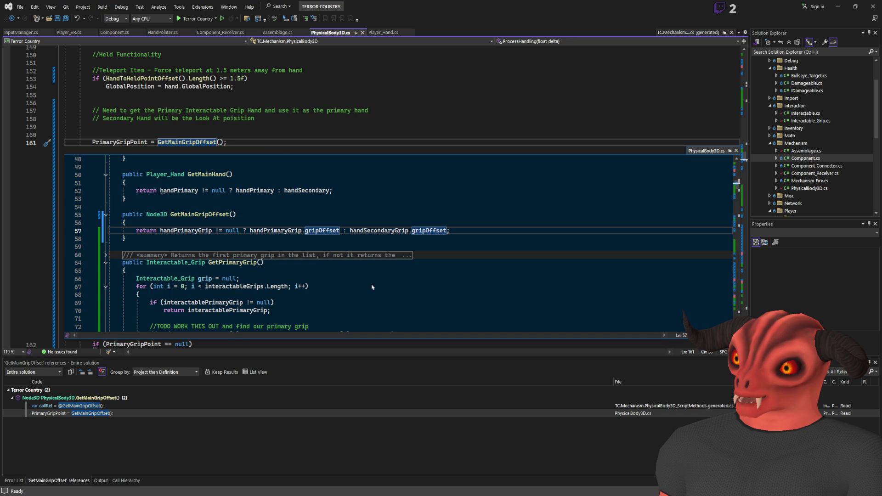
{"action": "key", "text": "F12"}
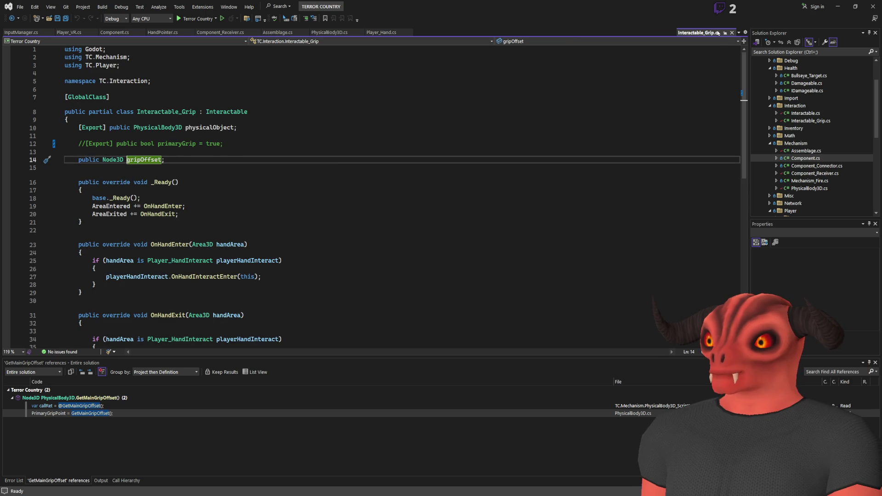
{"action": "scroll", "coordinate": [161, 157], "scroll_direction": "down", "scroll_amount": 5}
{"action": "scroll", "coordinate": [160, 156], "scroll_direction": "up", "scroll_amount": 5}
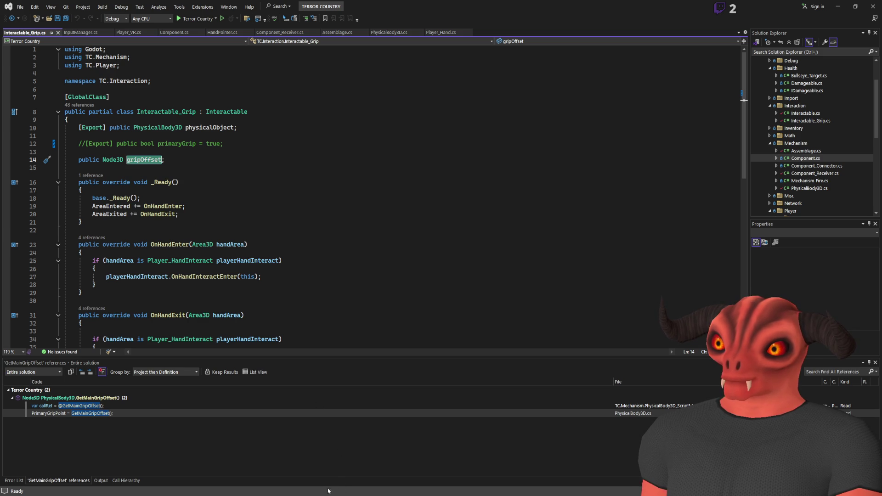
- Compare with PrimaryGrip_Area3D's properties in Godot and start typing [Export before gripOffset
{"action": "key", "text": "alt+Tab"}
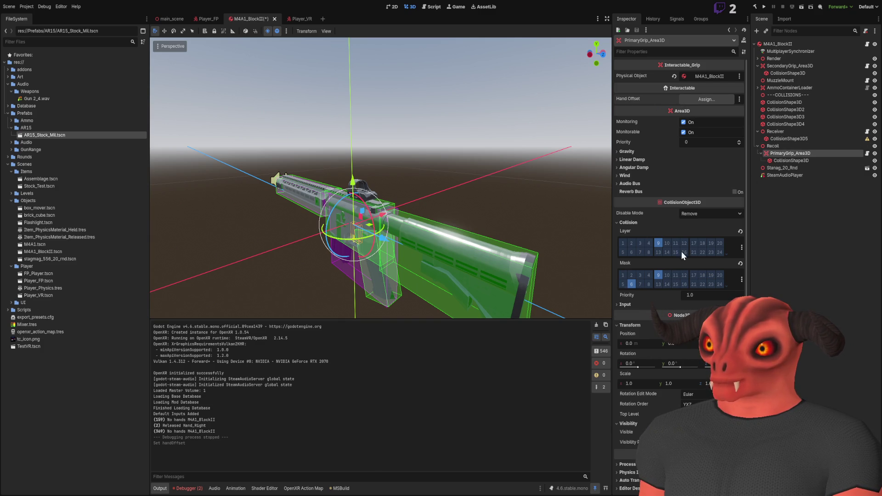
{"action": "key", "text": "alt+Tab"}
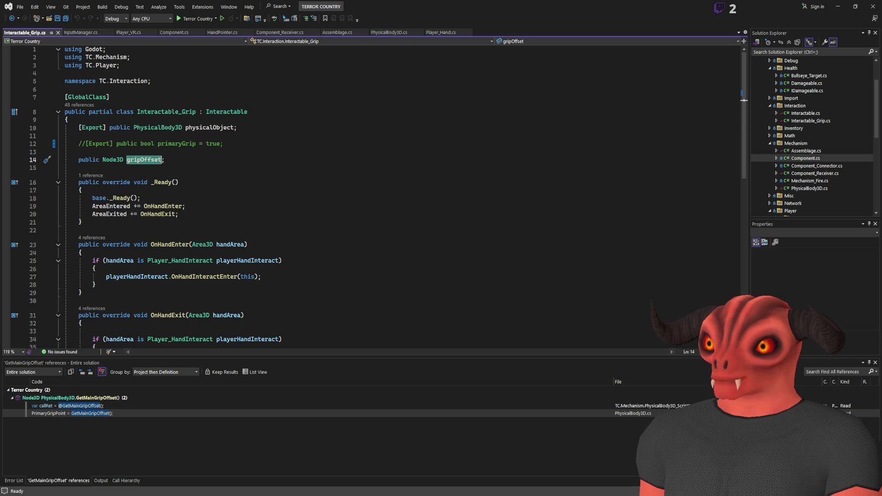
{"action": "key", "text": "alt+Tab"}
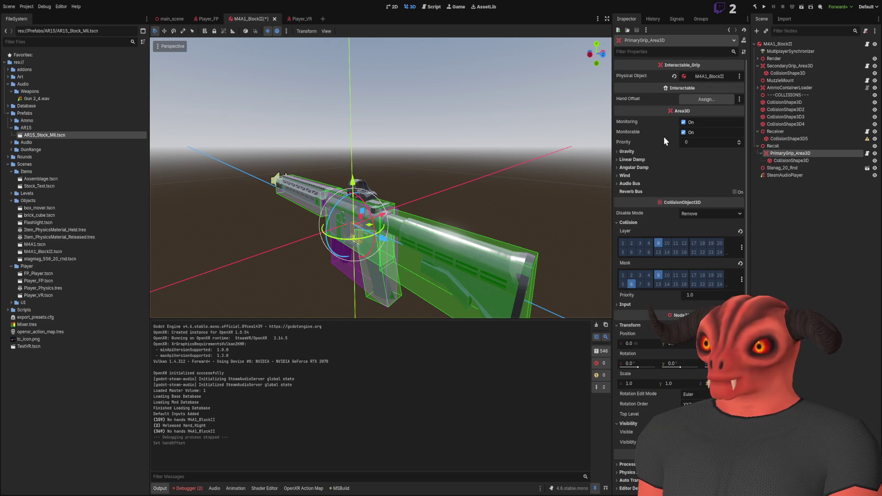
{"action": "key", "text": "alt+Tab"}
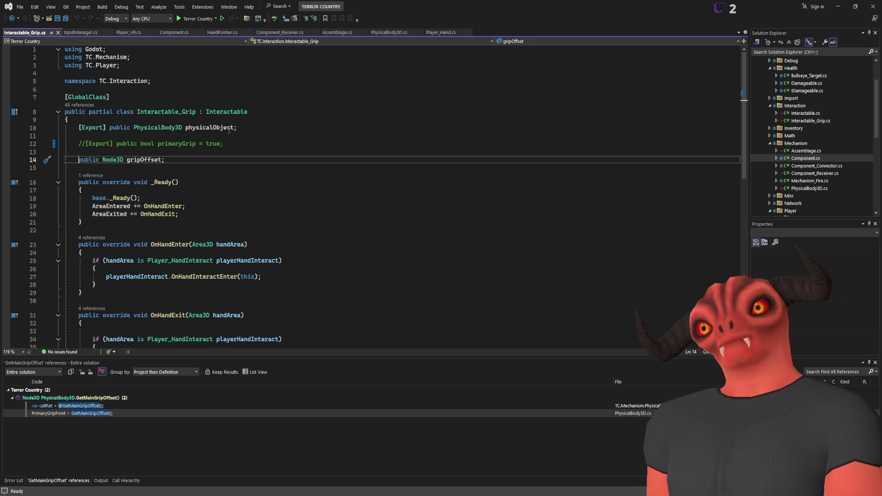
{"action": "type", "text": "[Export"}
- Save Interactable_Grip.cs and jump from gripOffset's references to its PhysicalBody3D.cs use
{"action": "key", "text": "ctrl+s"}
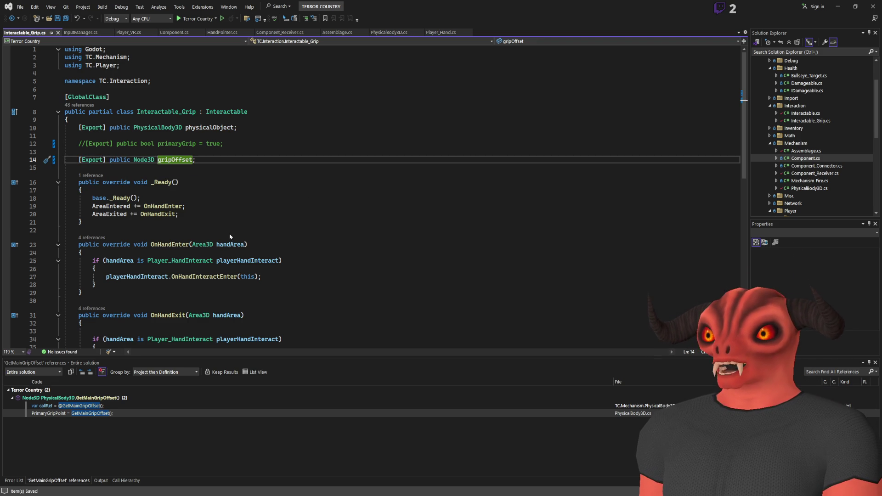
{"action": "key", "text": "shift+F12"}
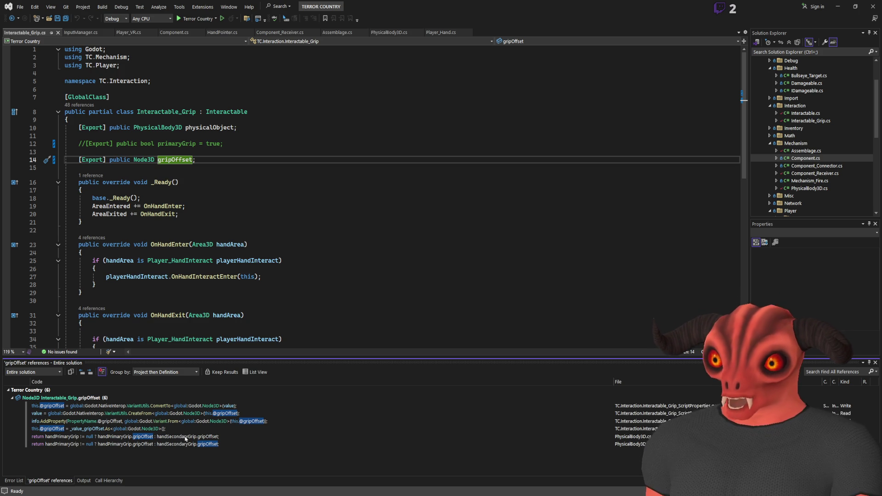
{"action": "double_click", "coordinate": [186, 436]}
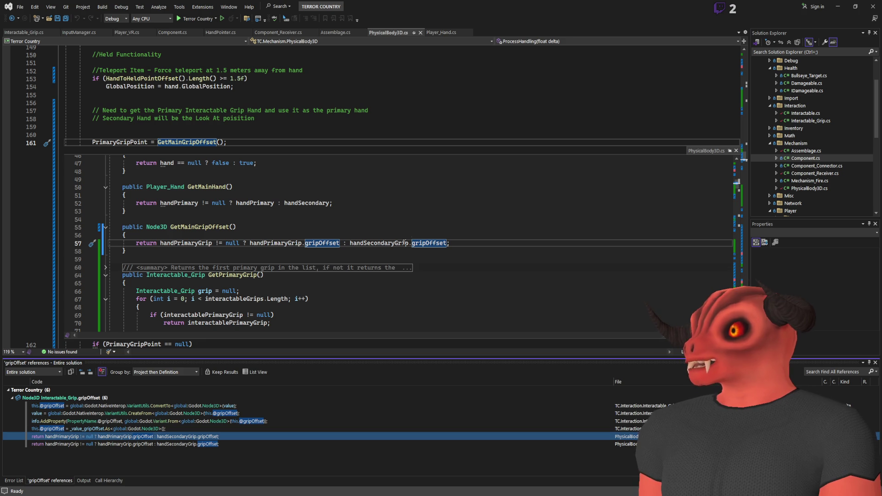
- Rebuild the .NET project in Godot so Grip Offset appears, then close the inline preview
{"action": "key", "text": "alt+Tab"}
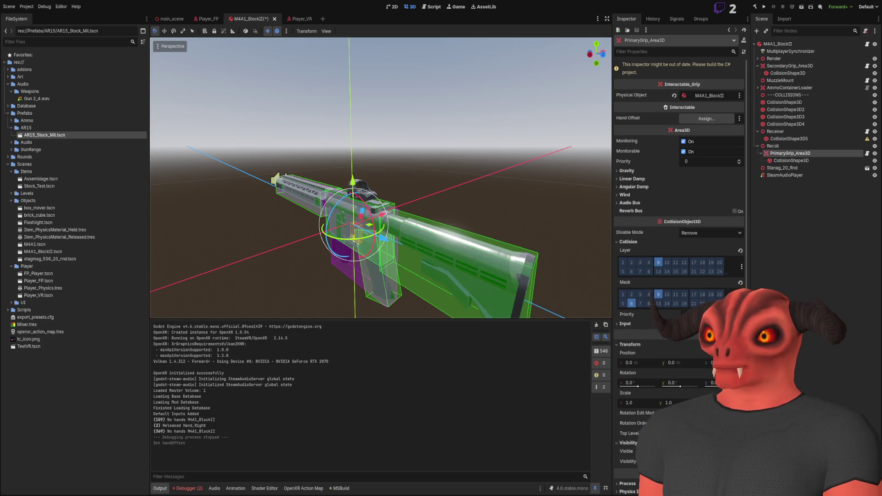
{"action": "key", "text": "alt+Tab"}
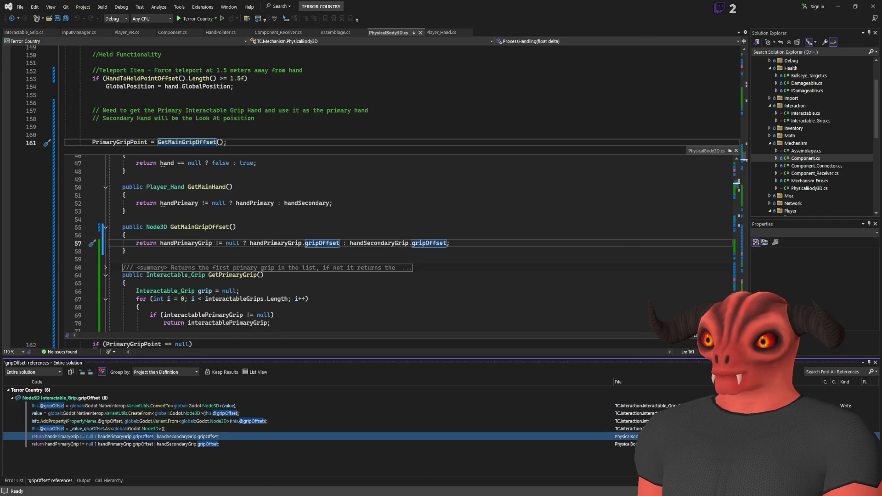
{"action": "key", "text": "alt+Tab"}
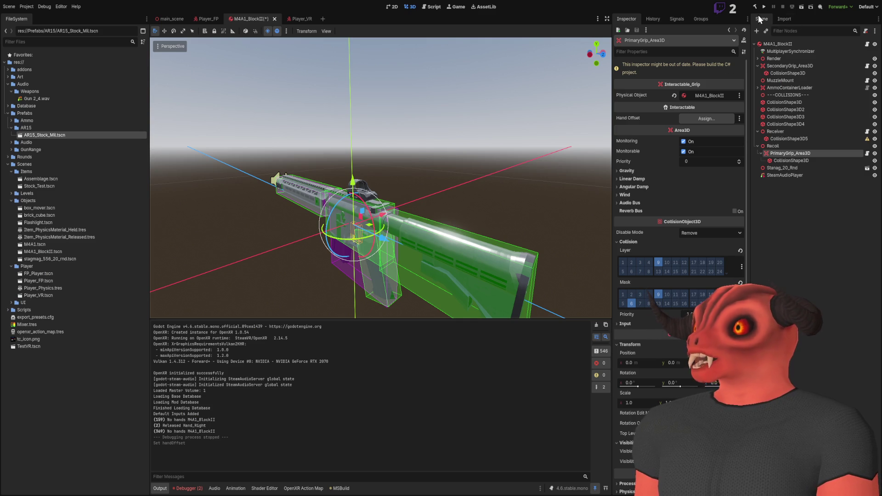
{"action": "left_click", "coordinate": [754, 7]}
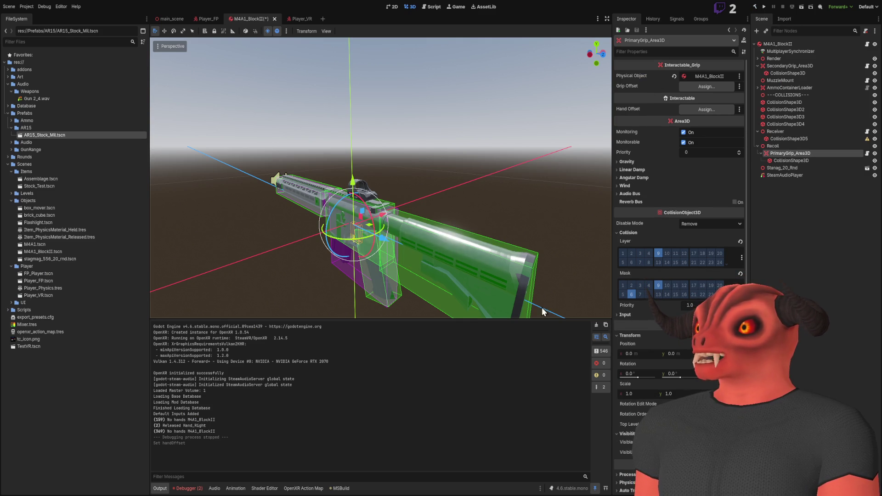
{"action": "key", "text": "alt+Tab"}
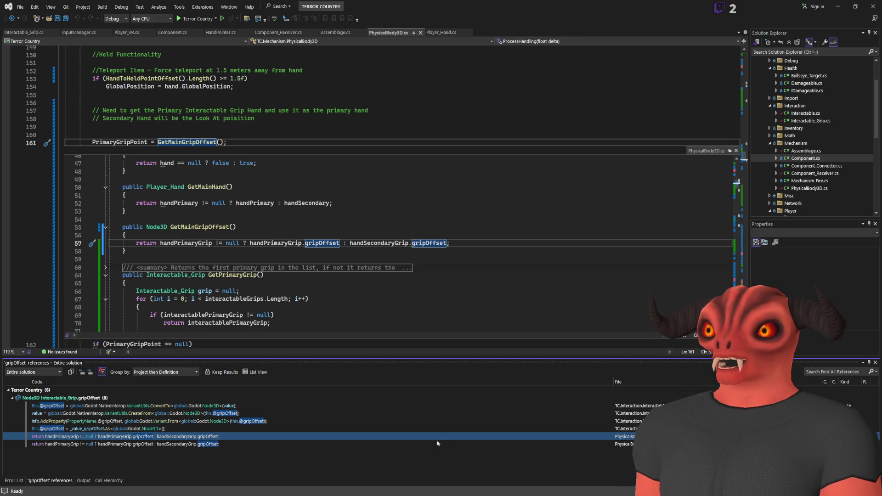
{"action": "left_click", "coordinate": [736, 150]}
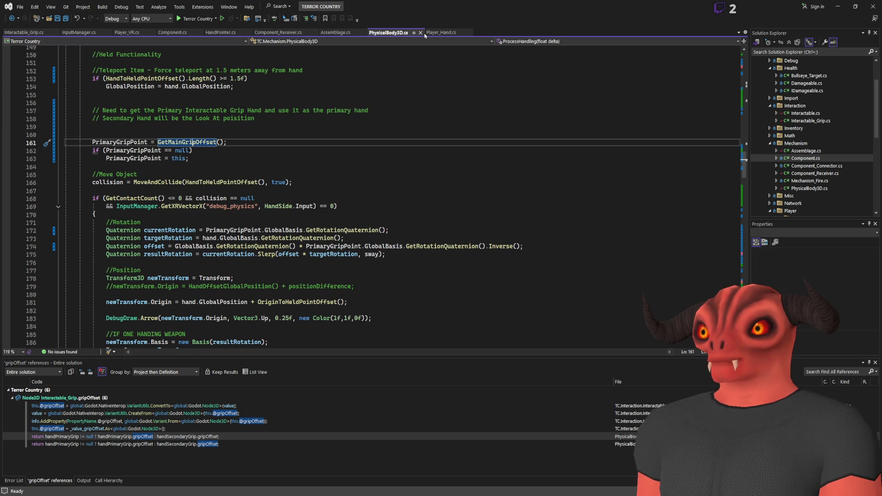
- List references to the Interactable base class and open Interactable.cs at handOffset
{"action": "left_click_drag", "start_coordinate": [744, 164], "coordinate": [744, 60]}
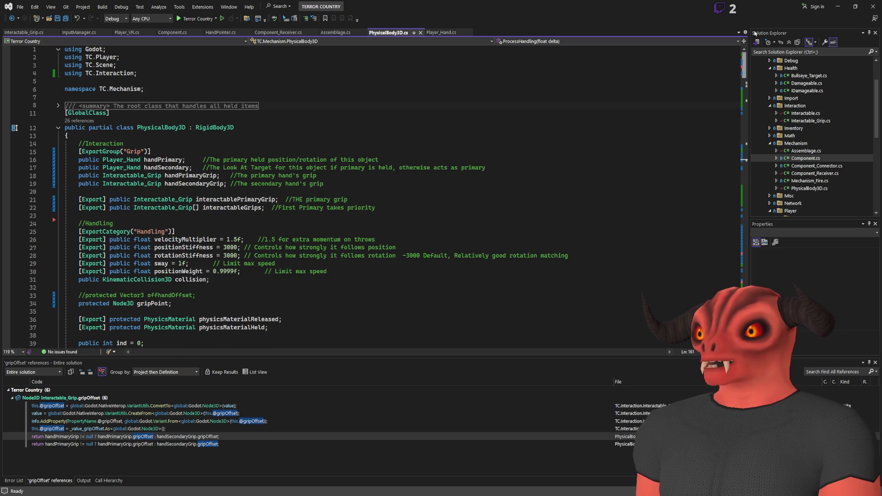
{"action": "scroll", "coordinate": [256, 232], "scroll_direction": "down", "scroll_amount": 1}
{"action": "scroll", "coordinate": [256, 232], "scroll_direction": "down", "scroll_amount": 4}
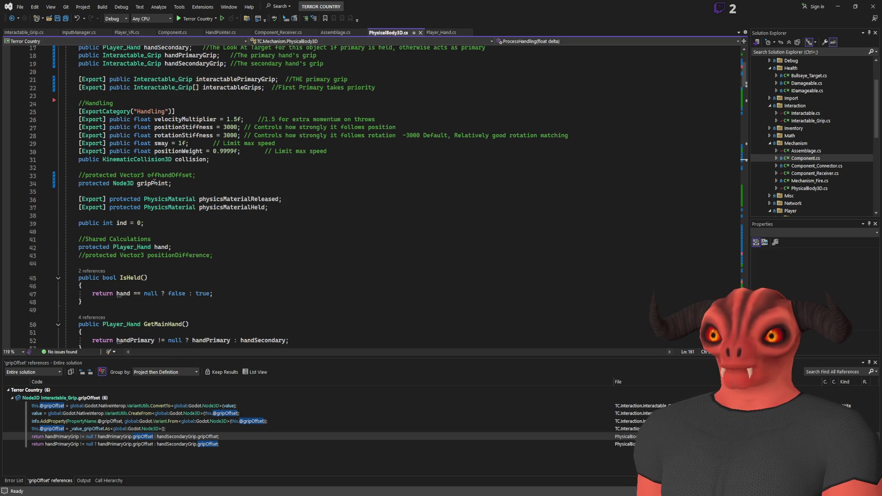
{"action": "scroll", "coordinate": [154, 183], "scroll_direction": "up", "scroll_amount": 5}
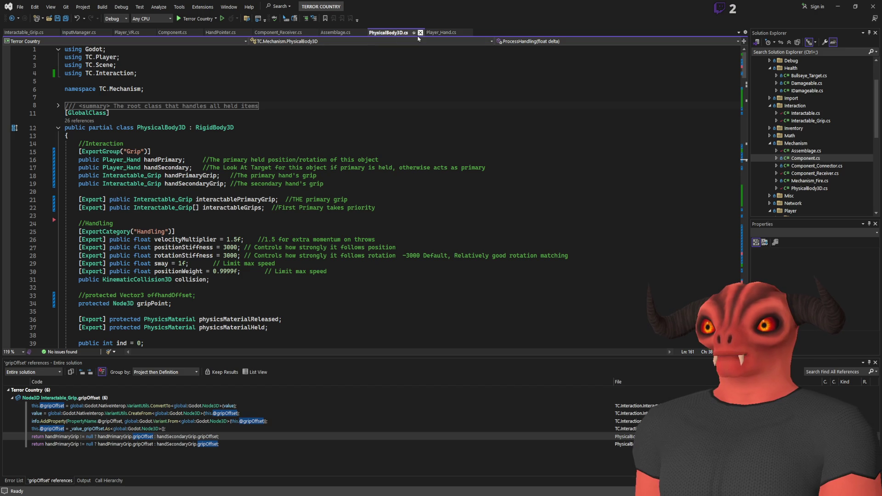
{"action": "left_click", "coordinate": [35, 33]}
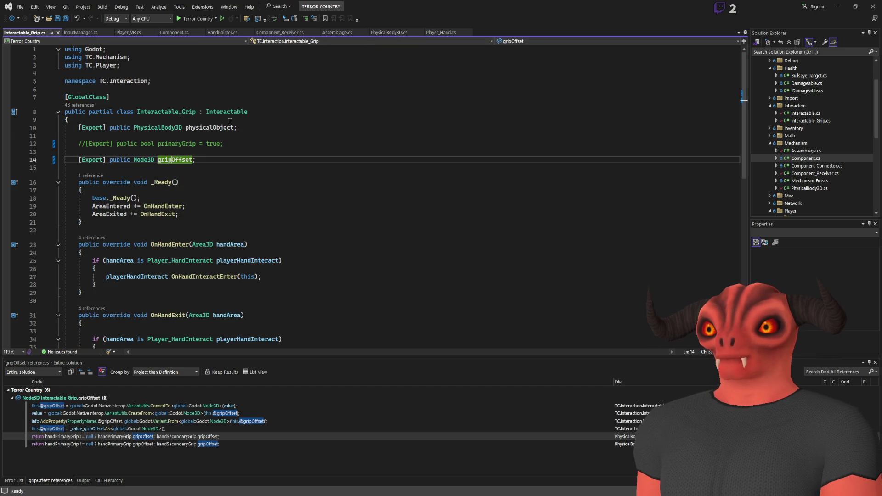
{"action": "left_click", "coordinate": [170, 159]}
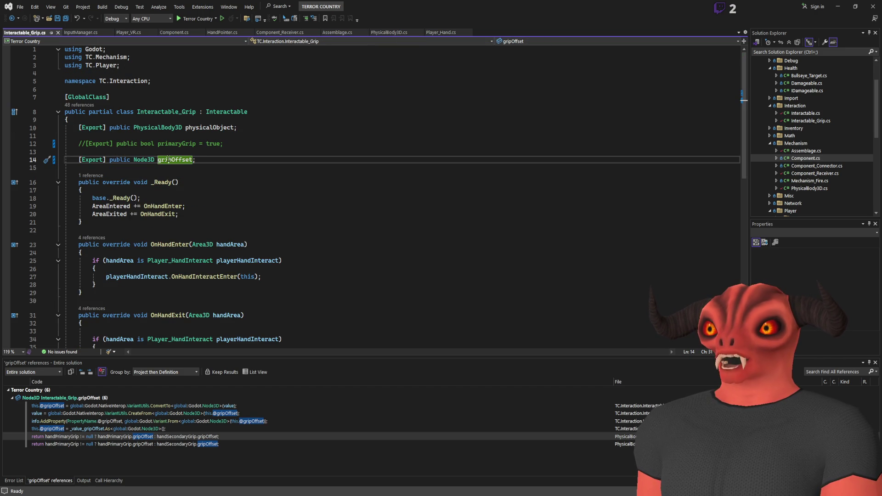
{"action": "left_click", "coordinate": [230, 111]}
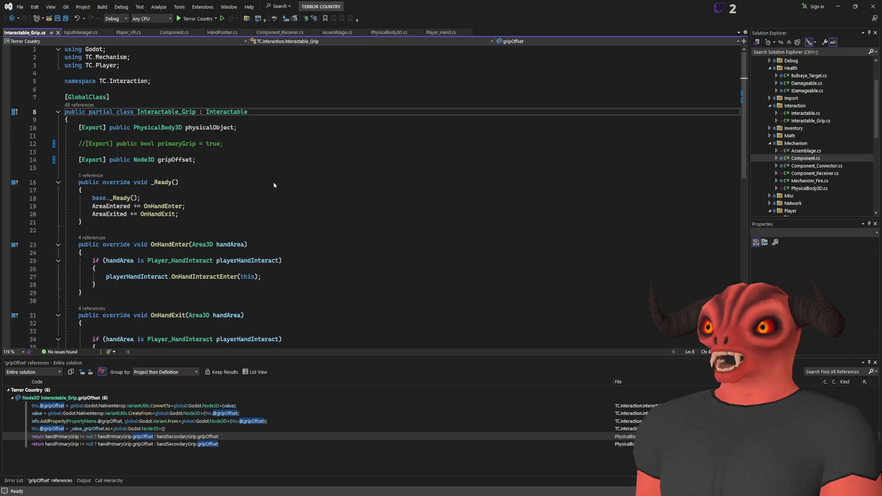
{"action": "key", "text": "shift+F12"}
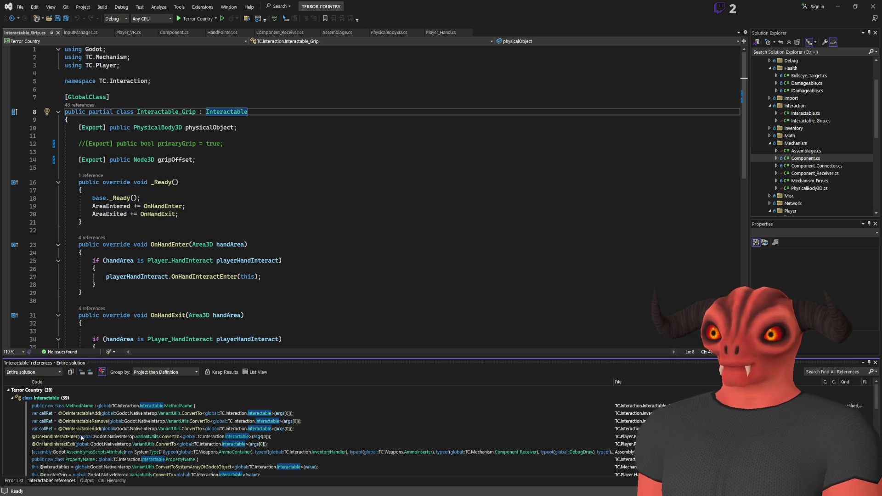
{"action": "left_click", "coordinate": [72, 400]}
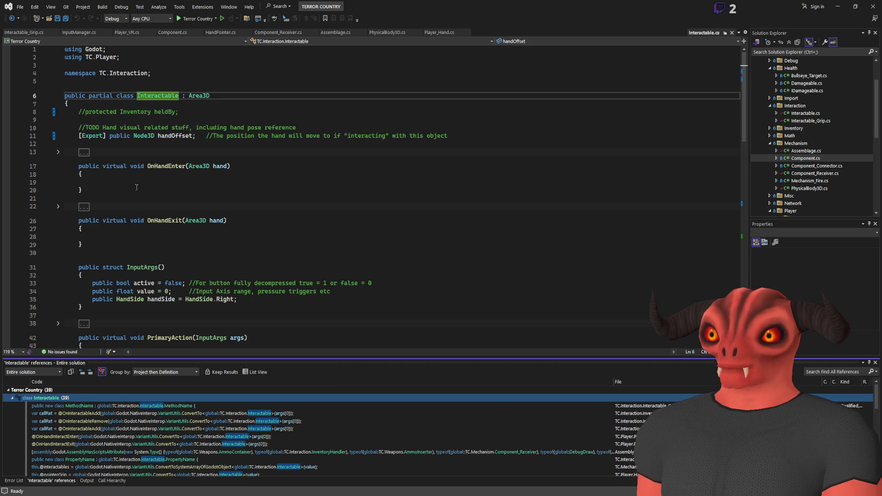
{"action": "left_click", "coordinate": [174, 137]}
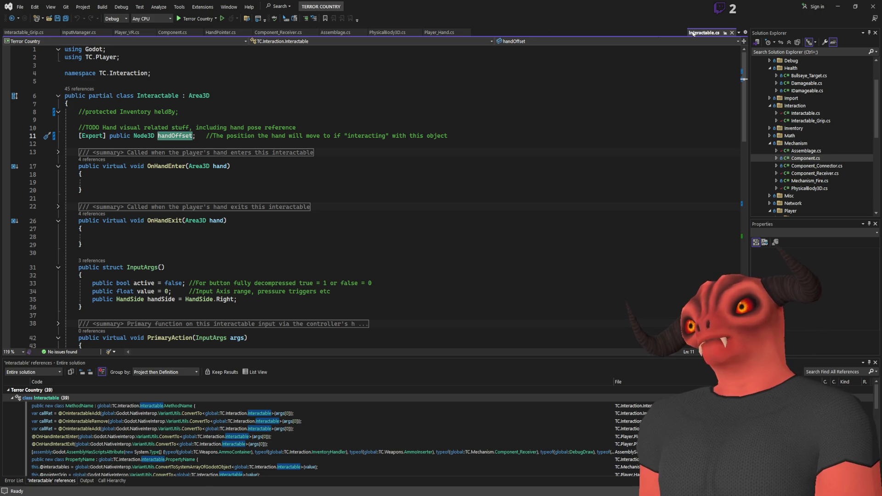
- Dock the Interactable.cs tab beside Interactable_Grip.cs and list handOffset references
{"action": "left_click_drag", "start_coordinate": [702, 32], "coordinate": [66, 37]}
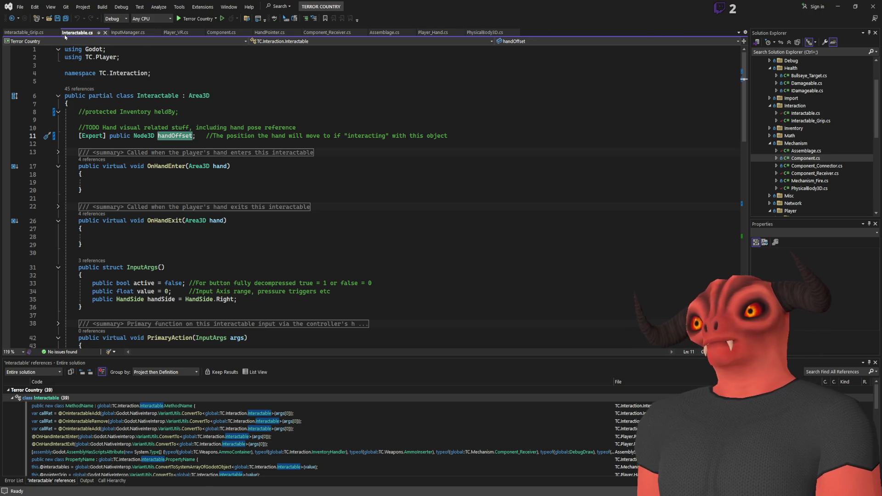
{"action": "left_click", "coordinate": [25, 33]}
{"action": "left_click", "coordinate": [170, 160]}
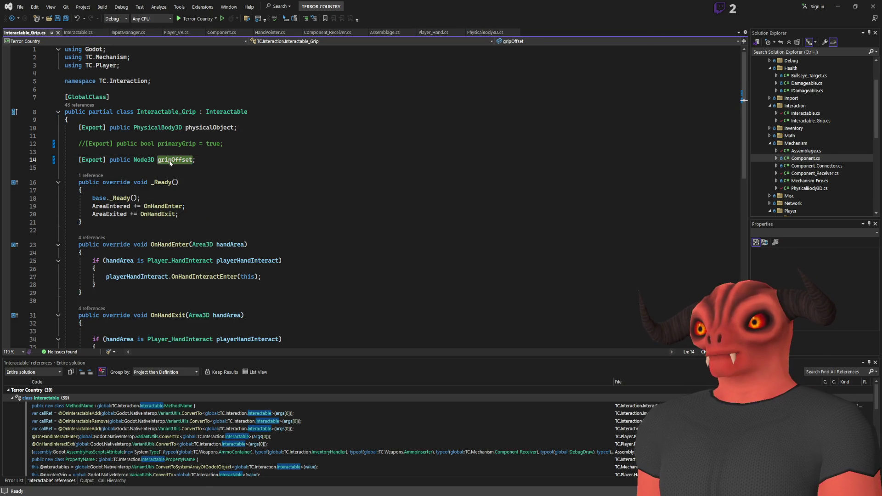
{"action": "left_click", "coordinate": [74, 32]}
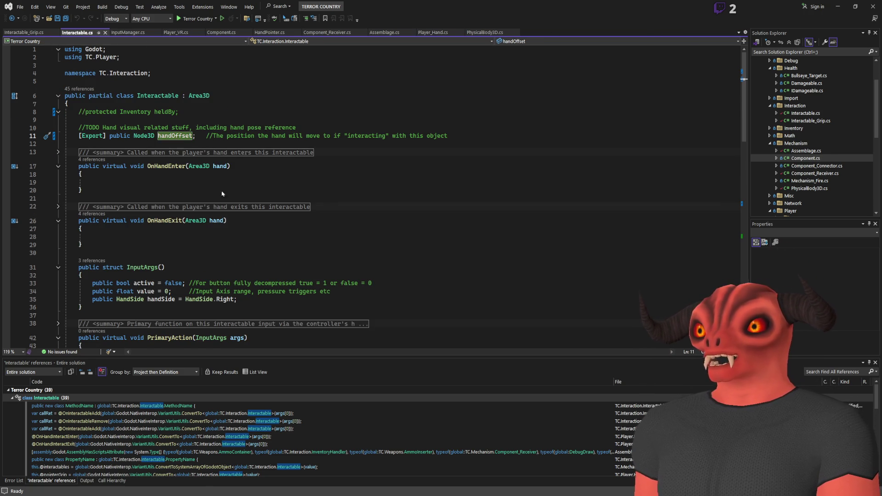
{"action": "key", "text": "shift+F12"}
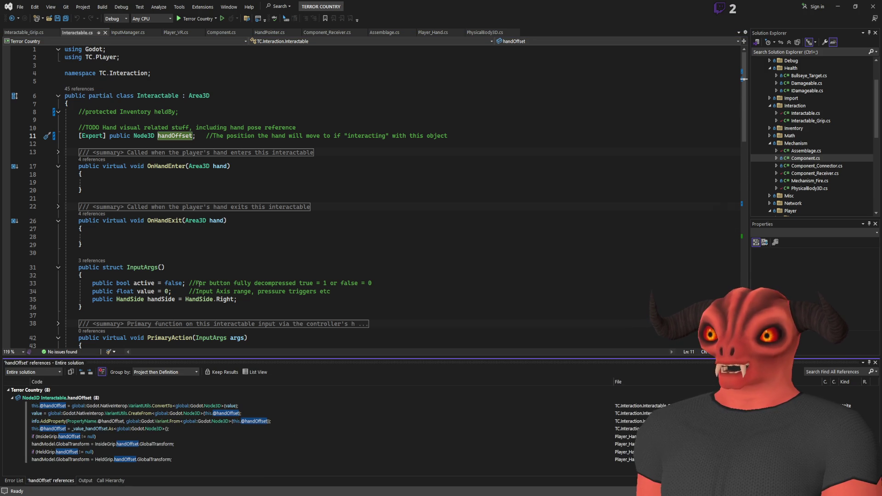
{"action": "scroll", "coordinate": [197, 288], "scroll_direction": "down", "scroll_amount": 15}
{"action": "scroll", "coordinate": [109, 145], "scroll_direction": "up", "scroll_amount": 15}
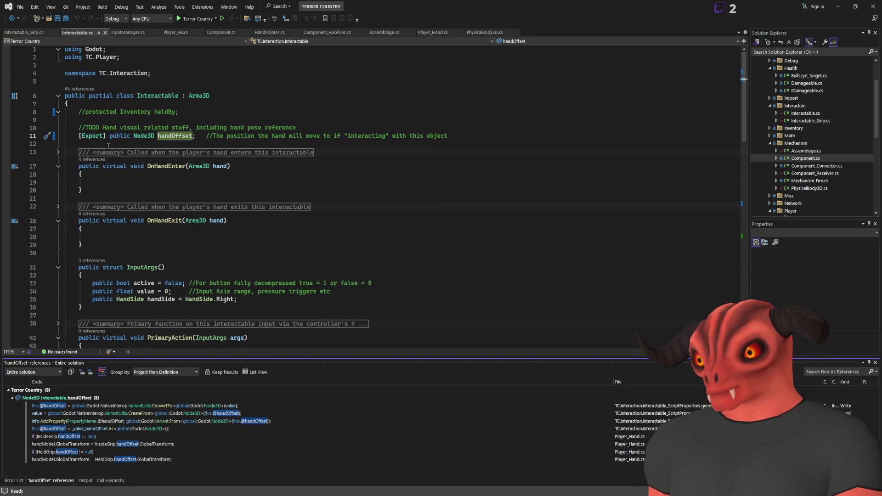
{"action": "left_click", "coordinate": [25, 32]}
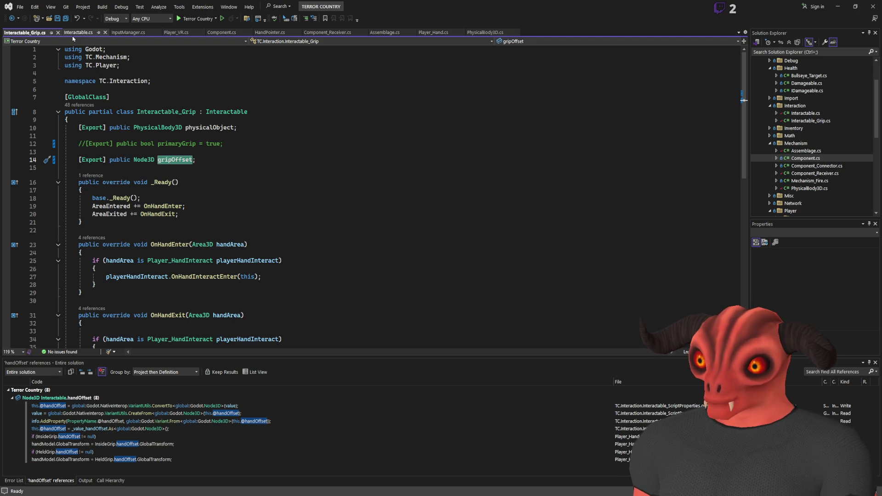
{"action": "left_click", "coordinate": [73, 35]}
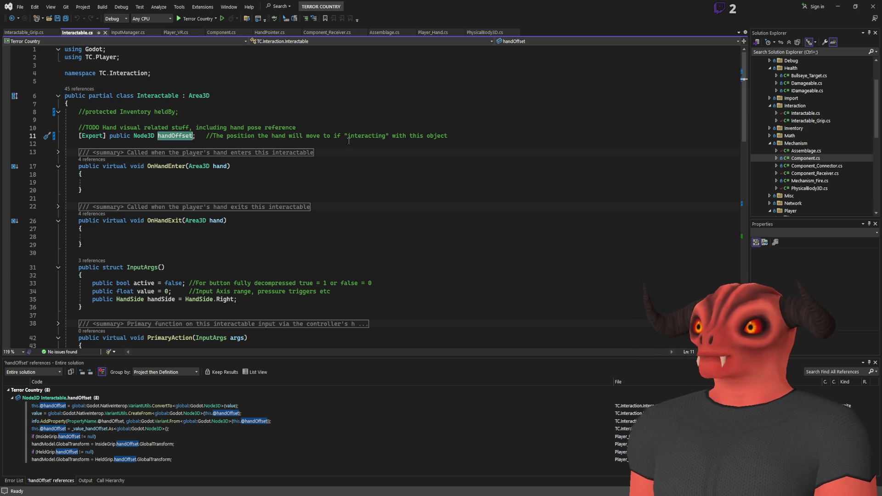
- List every reference to gripOffset from Interactable_Grip.cs
{"action": "left_click", "coordinate": [17, 31]}
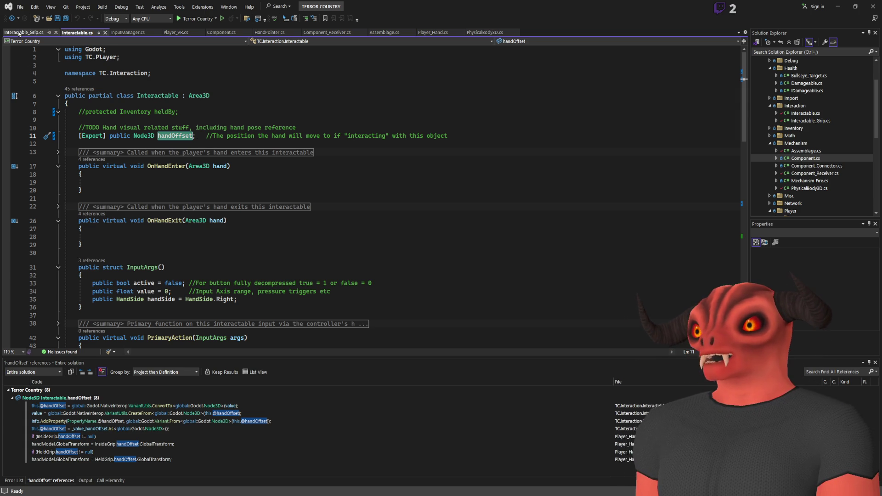
{"action": "left_click", "coordinate": [169, 159]}
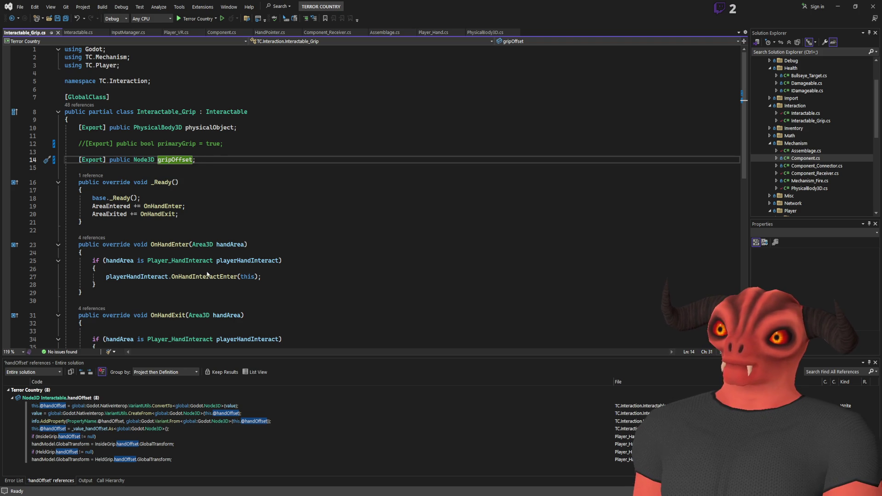
{"action": "key", "text": "shift+F12"}
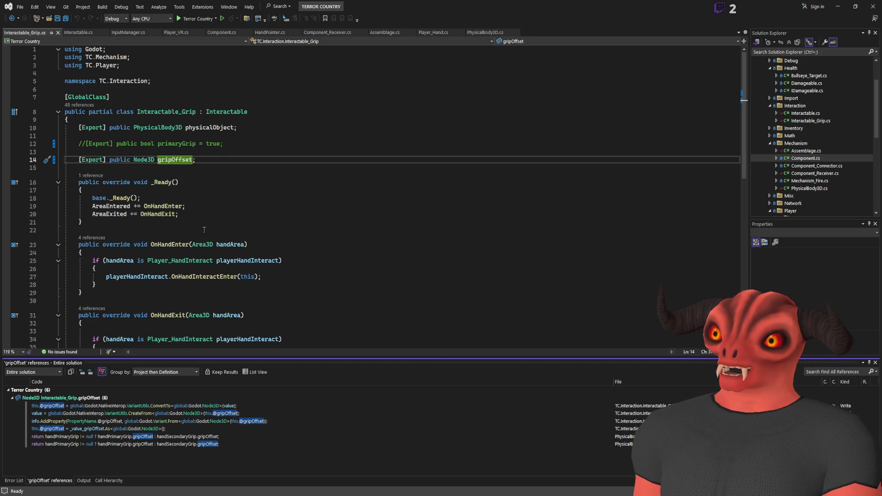
- List all eight handOffset references and inspect its Player_Hand.cs uses on lines 108 and 118
{"action": "left_click", "coordinate": [78, 32]}
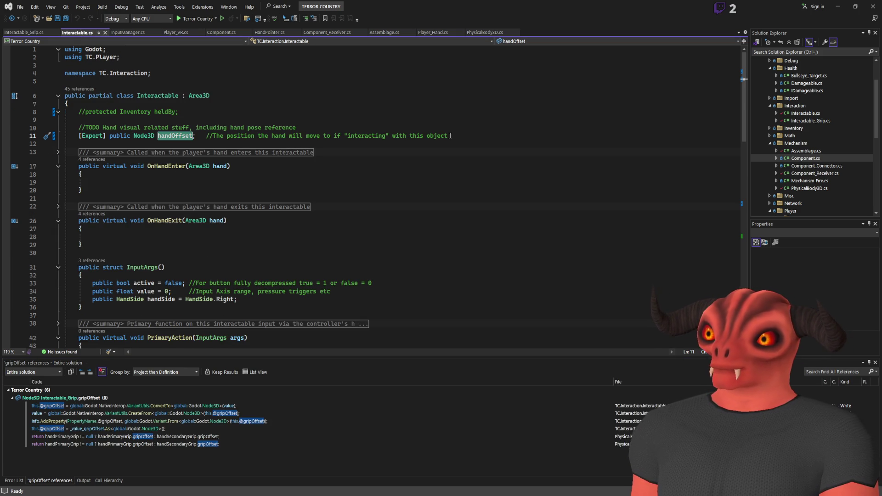
{"action": "mouse_move", "coordinate": [450, 136]}
{"action": "left_mouse_down"}
{"action": "mouse_move", "coordinate": [161, 136]}
{"action": "mouse_move", "coordinate": [207, 136]}
{"action": "mouse_move", "coordinate": [180, 134]}
{"action": "left_mouse_up"}
{"action": "left_click", "coordinate": [124, 123]}
{"action": "left_click", "coordinate": [168, 136]}
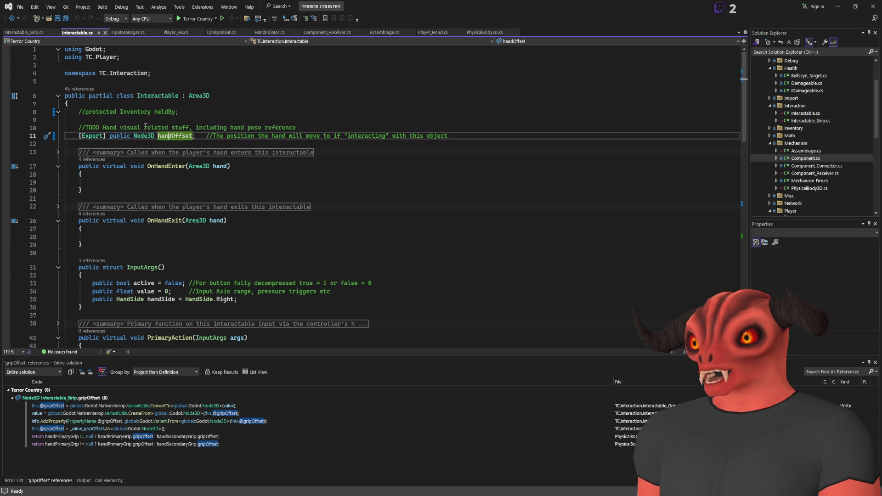
{"action": "key", "text": "shift+F12"}
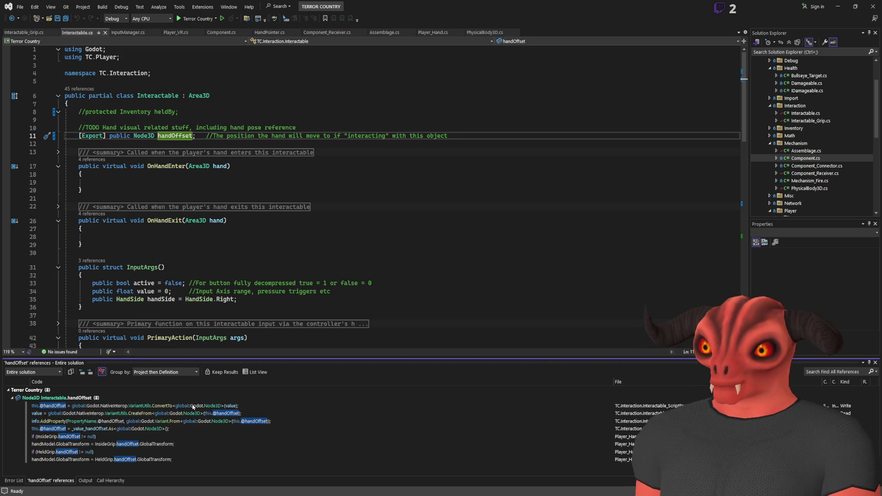
{"action": "double_click", "coordinate": [117, 437]}
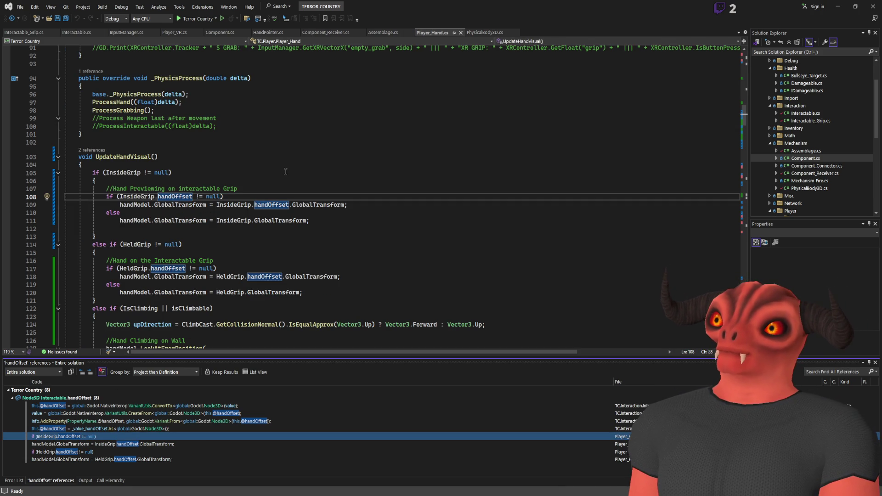
{"action": "scroll", "coordinate": [174, 201], "scroll_direction": "down", "scroll_amount": 1}
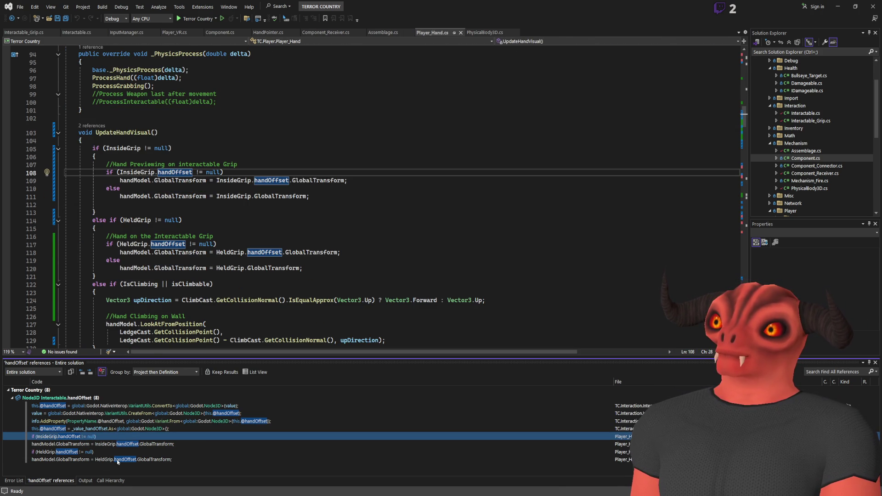
{"action": "left_click", "coordinate": [117, 459]}
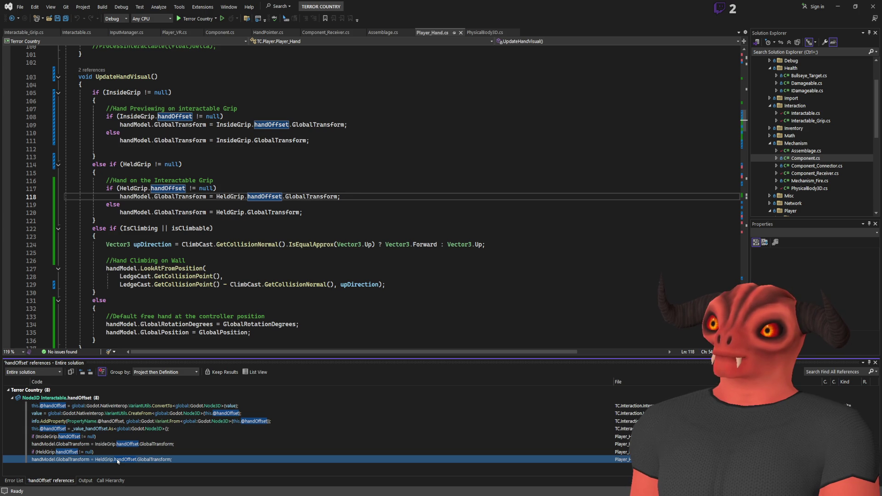
{"action": "left_click", "coordinate": [19, 35]}
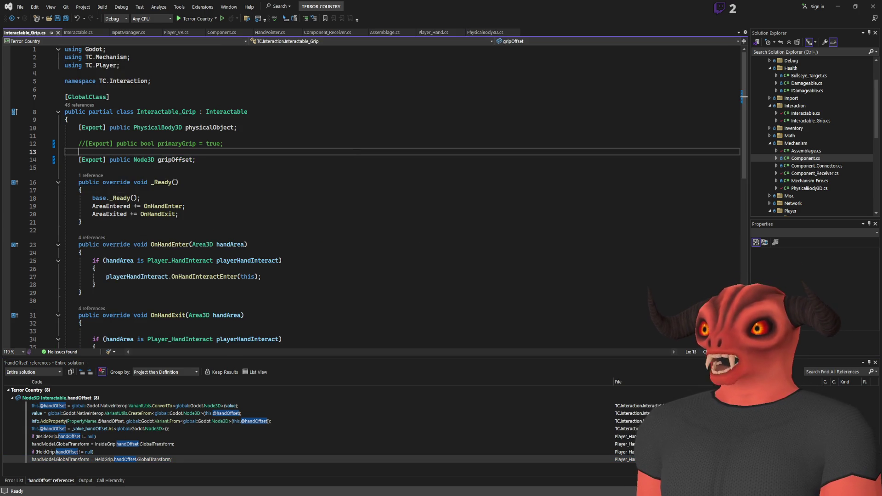
{"action": "key", "text": "alt+Tab"}
- Assign PrimaryGrip_Area3D to Grip Offset, test-run and stop the game, then reopen Interactable.cs
{"action": "left_click_drag", "start_coordinate": [785, 153], "coordinate": [707, 114]}
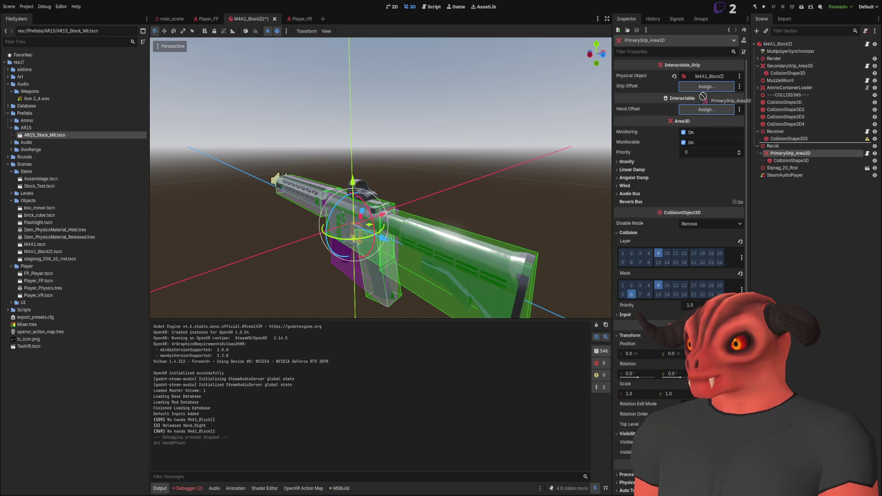
{"action": "left_click", "coordinate": [766, 6]}
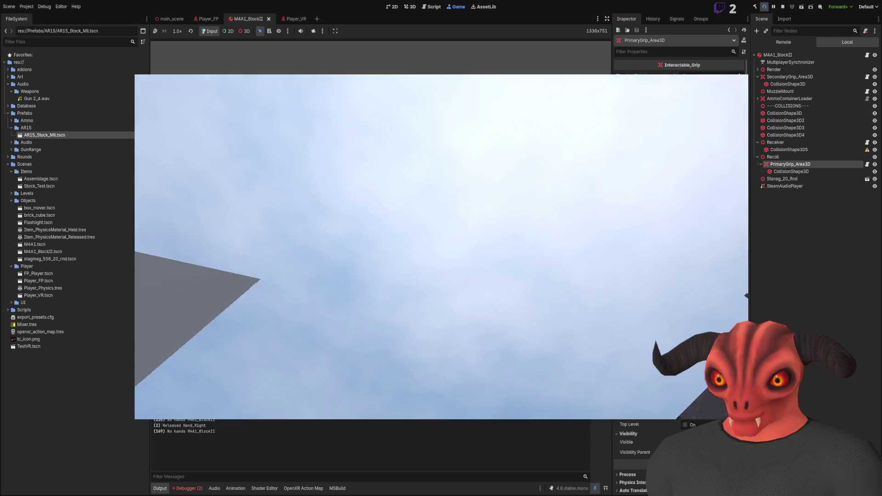
{"action": "key", "text": "F8"}
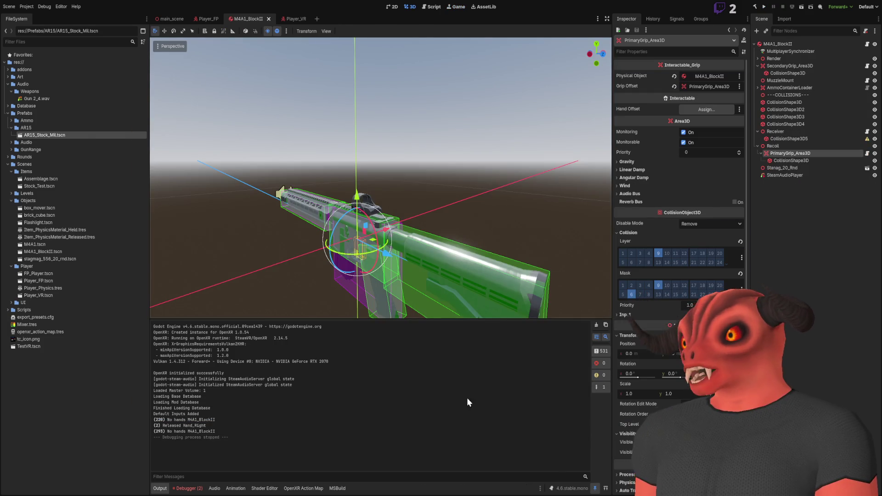
{"action": "key", "text": "alt+Tab"}
{"action": "left_click", "coordinate": [78, 32]}
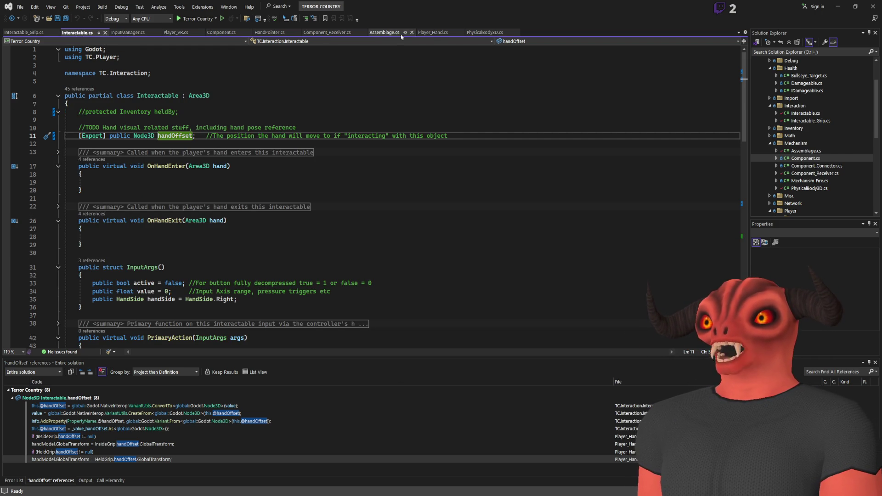
- Scroll through the PhysicalBody3D.cs code, checking the Godot editor briefly in between
{"action": "left_click", "coordinate": [484, 32]}
{"action": "scroll", "coordinate": [266, 199], "scroll_direction": "down", "scroll_amount": 20}
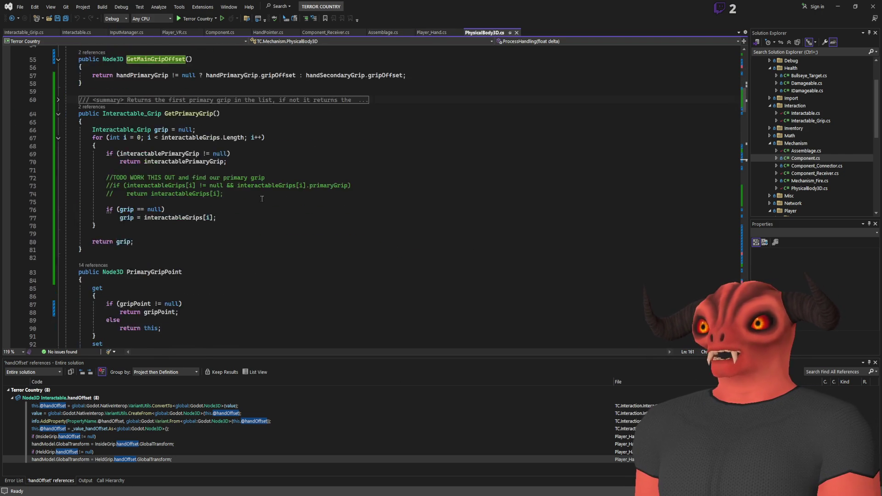
{"action": "scroll", "coordinate": [266, 198], "scroll_direction": "down", "scroll_amount": 13}
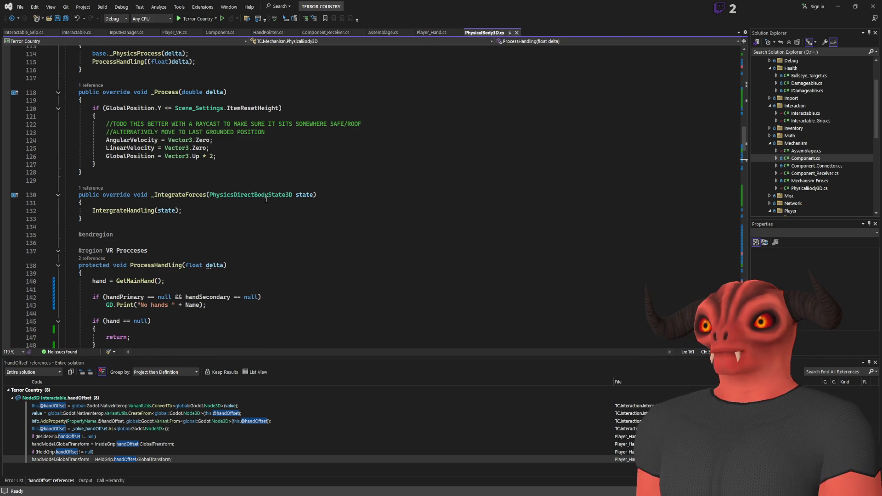
{"action": "scroll", "coordinate": [267, 199], "scroll_direction": "down", "scroll_amount": 7}
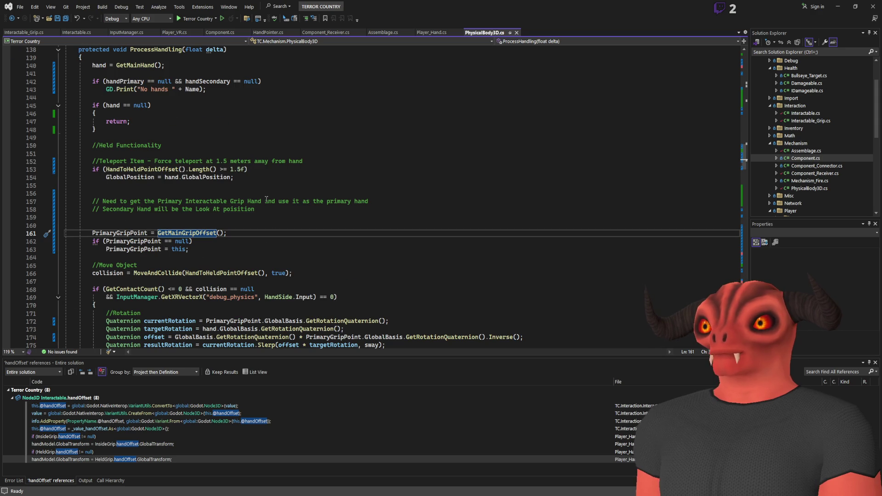
{"action": "key", "text": "alt+Tab"}
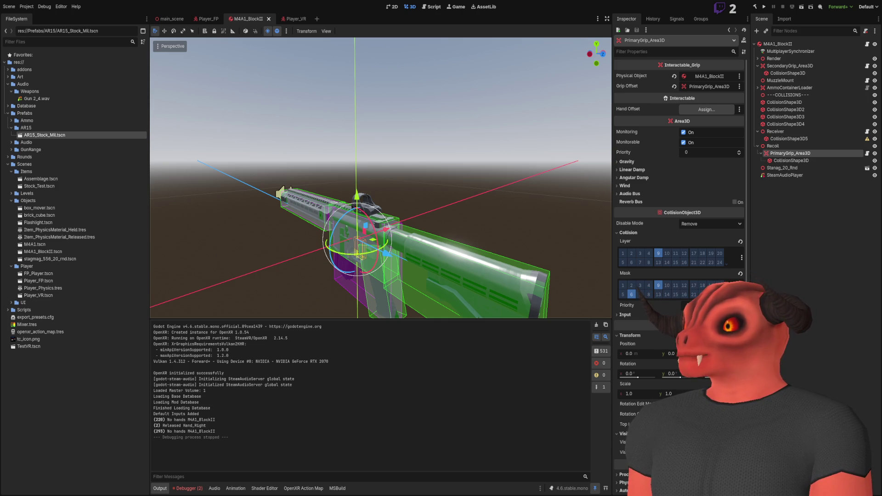
{"action": "key", "text": "alt+Tab"}
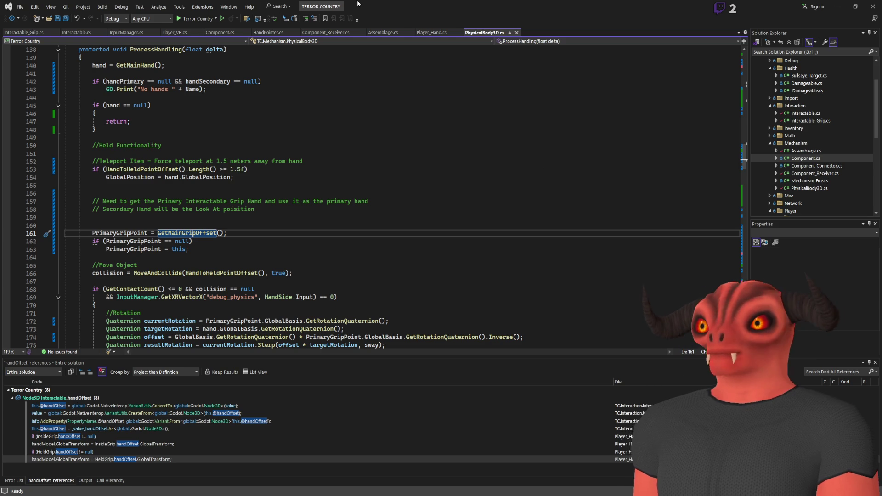
{"action": "scroll", "coordinate": [200, 182], "scroll_direction": "up", "scroll_amount": 20}
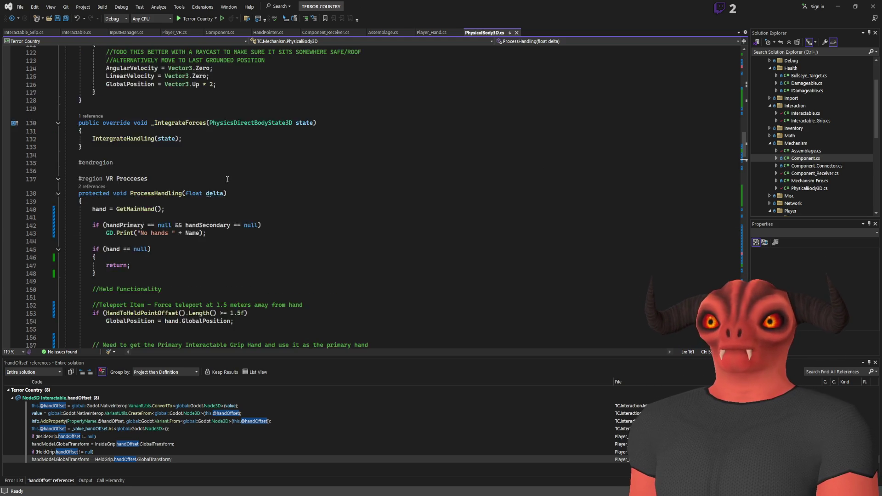
{"action": "scroll", "coordinate": [222, 201], "scroll_direction": "down", "scroll_amount": 20}
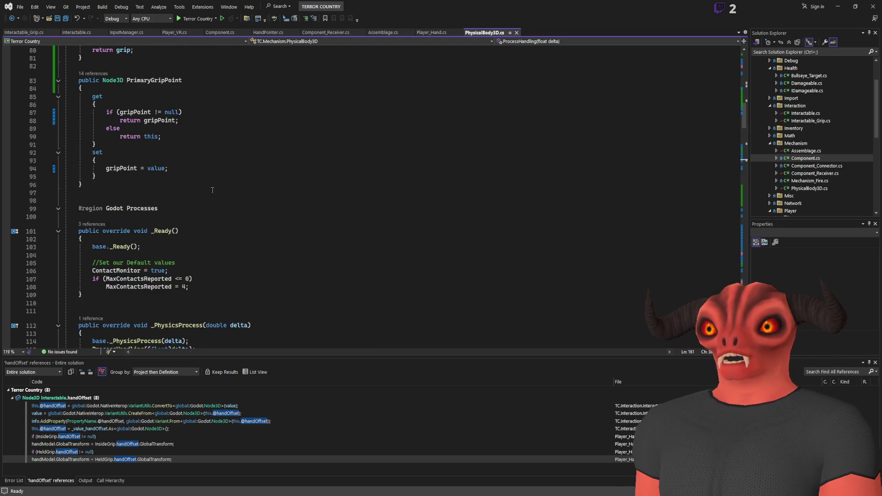
{"action": "scroll", "coordinate": [214, 201], "scroll_direction": "down", "scroll_amount": 5}
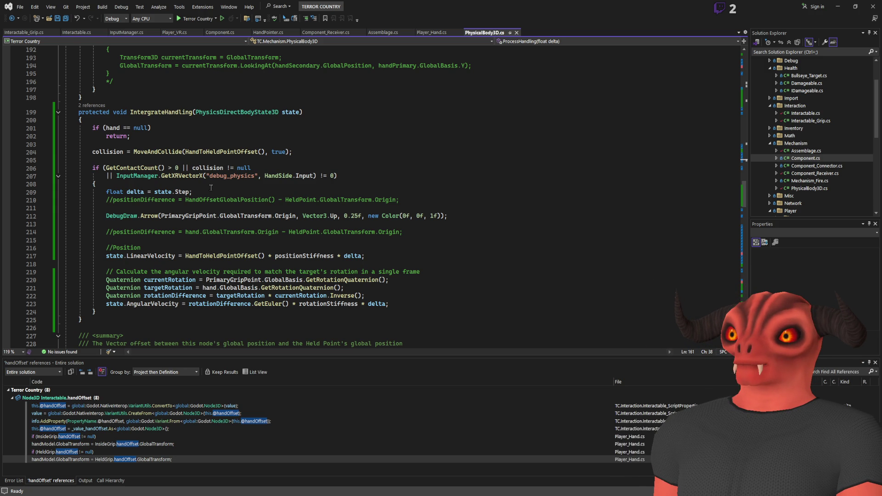
{"action": "scroll", "coordinate": [208, 185], "scroll_direction": "down", "scroll_amount": 4}
{"action": "scroll", "coordinate": [229, 210], "scroll_direction": "up", "scroll_amount": 2}
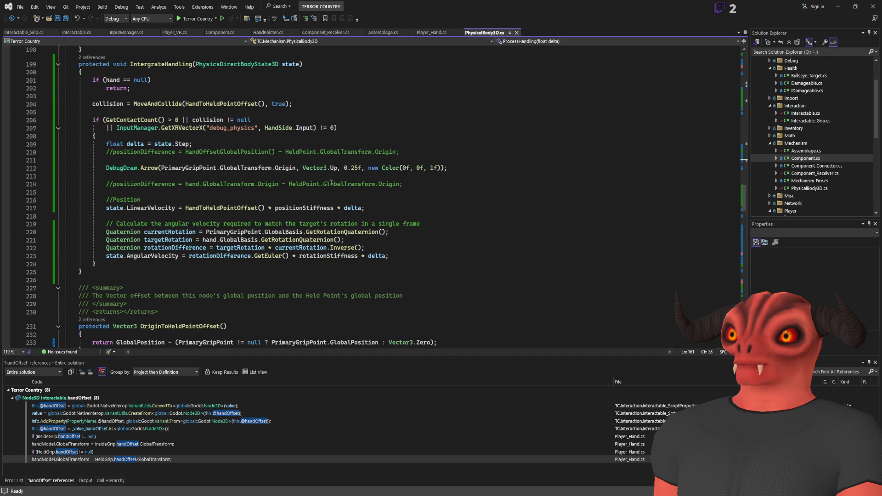
{"action": "scroll", "coordinate": [322, 188], "scroll_direction": "up", "scroll_amount": 20}
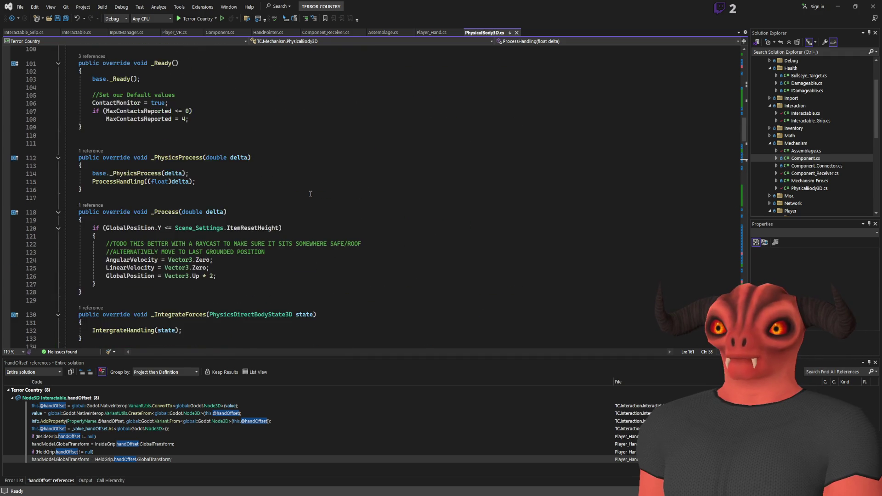
{"action": "scroll", "coordinate": [310, 193], "scroll_direction": "up", "scroll_amount": 7}
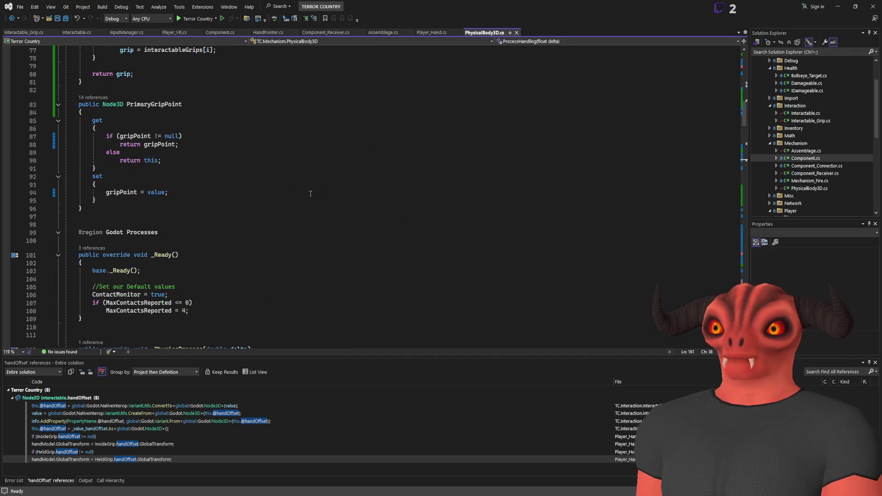
- Highlight every reference to handOffset in Player_Hand.cs's UpdateHandVisual
{"action": "left_click", "coordinate": [426, 32]}
{"action": "scroll", "coordinate": [335, 132], "scroll_direction": "up", "scroll_amount": 7}
{"action": "scroll", "coordinate": [335, 131], "scroll_direction": "down", "scroll_amount": 15}
{"action": "scroll", "coordinate": [335, 131], "scroll_direction": "up", "scroll_amount": 2}
{"action": "scroll", "coordinate": [335, 132], "scroll_direction": "up", "scroll_amount": 2}
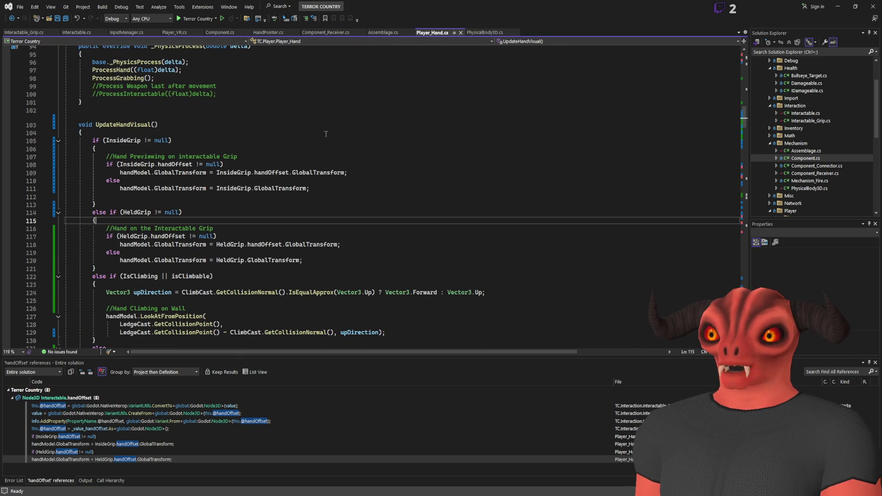
{"action": "left_click", "coordinate": [185, 164]}
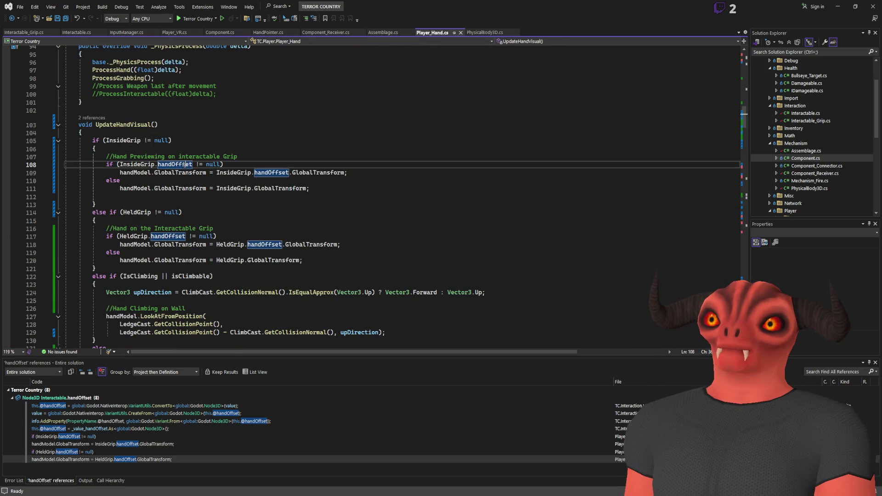
{"action": "key", "text": "alt+Tab"}
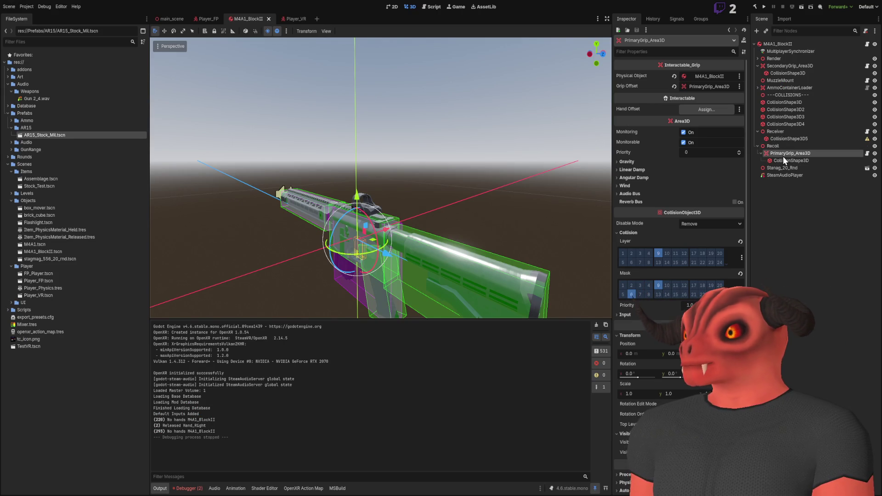
- Assign PrimaryGrip_Area3D as the Hand Offset, then test-run and stop the game
{"action": "left_click_drag", "start_coordinate": [783, 155], "coordinate": [703, 109]}
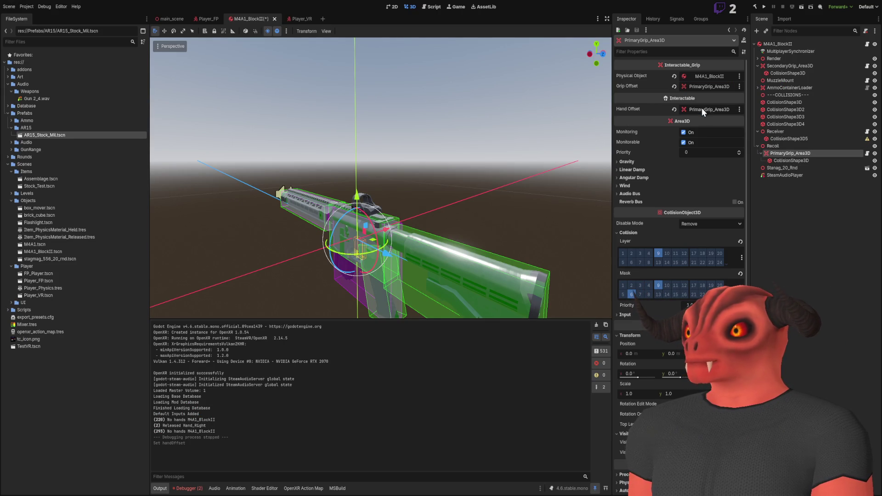
{"action": "left_click", "coordinate": [763, 7]}
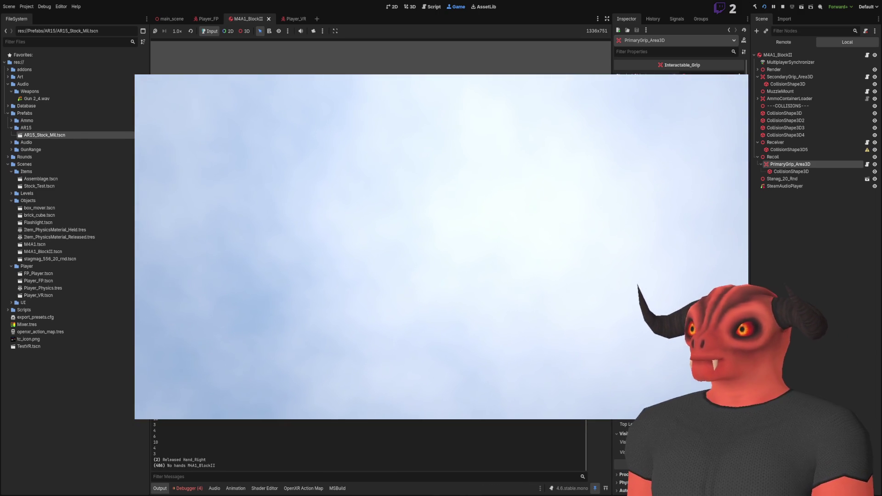
{"action": "key", "text": "F8"}
- Select M4A1_BlockII in the 'No hands' log line and return to the Visual Studio code
{"action": "double_click", "coordinate": [198, 459]}
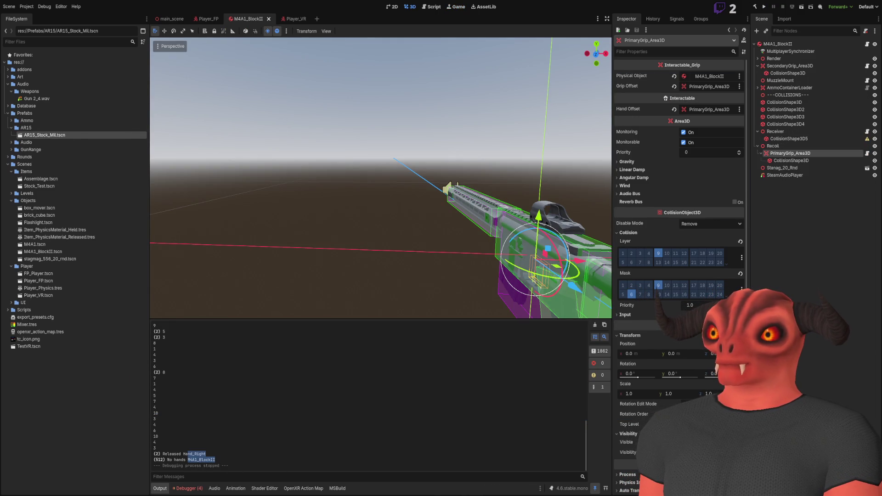
{"action": "key", "text": "alt+Tab"}
{"action": "left_click", "coordinate": [411, 99]}
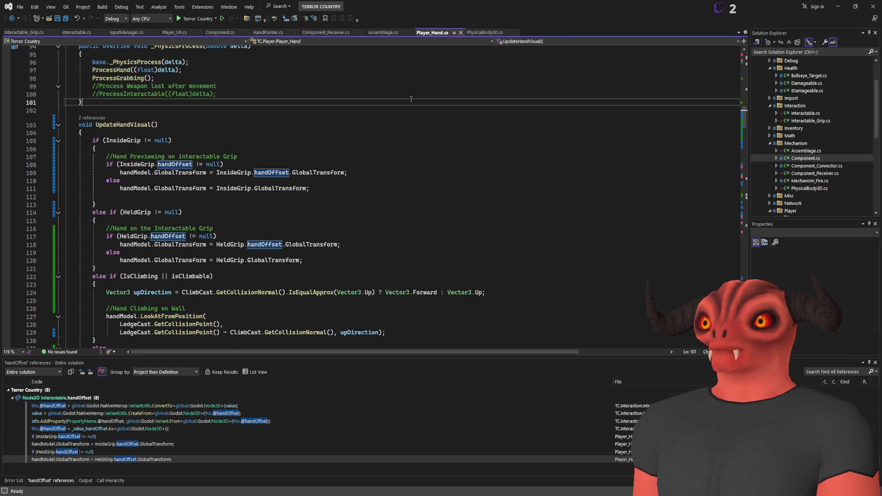
- Search PhysicalBody3D.cs for 'no hand'
{"action": "key", "text": "ctrl+f"}
{"action": "type", "text": "no hand"}
{"action": "key", "text": "ctrl+a"}
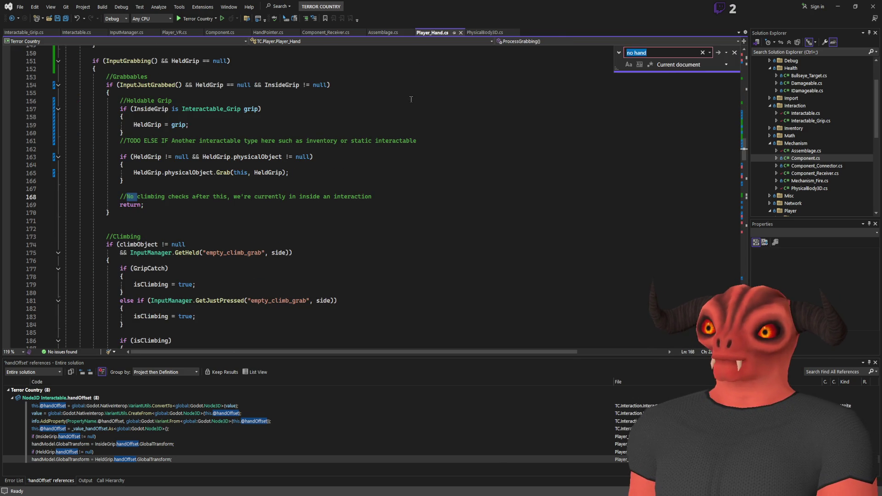
{"action": "key", "text": "BackSpace"}
{"action": "left_click", "coordinate": [485, 32]}
{"action": "type", "text": "no hand"}
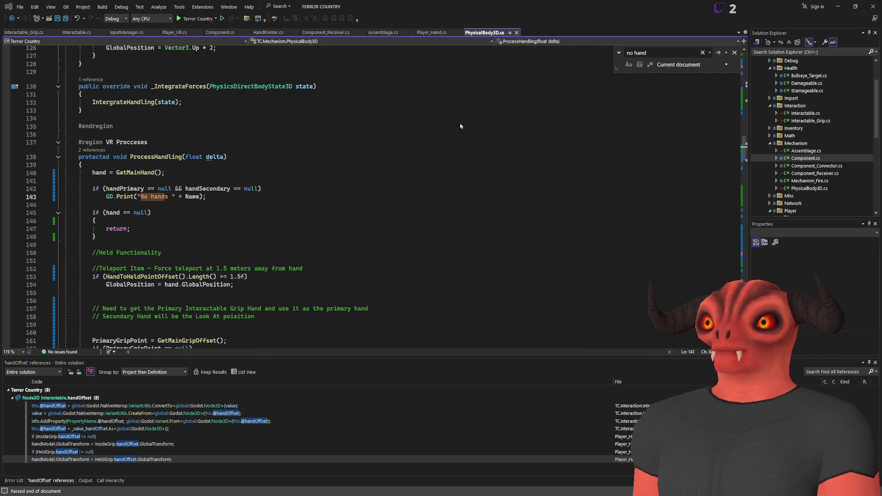
- Delete the 'No hands' if-check and GD.Print lines with their braces, tidying the leftover spacing
{"action": "left_click_drag", "start_coordinate": [280, 202], "coordinate": [280, 180]}
{"action": "key", "text": "Delete"}
{"action": "left_click", "coordinate": [99, 221]}
{"action": "key", "text": "ctrl+x"}
{"action": "left_click", "coordinate": [176, 203]}
{"action": "key", "text": "BackSpace"}
{"action": "key", "text": "BackSpace"}
{"action": "left_click", "coordinate": [305, 173]}
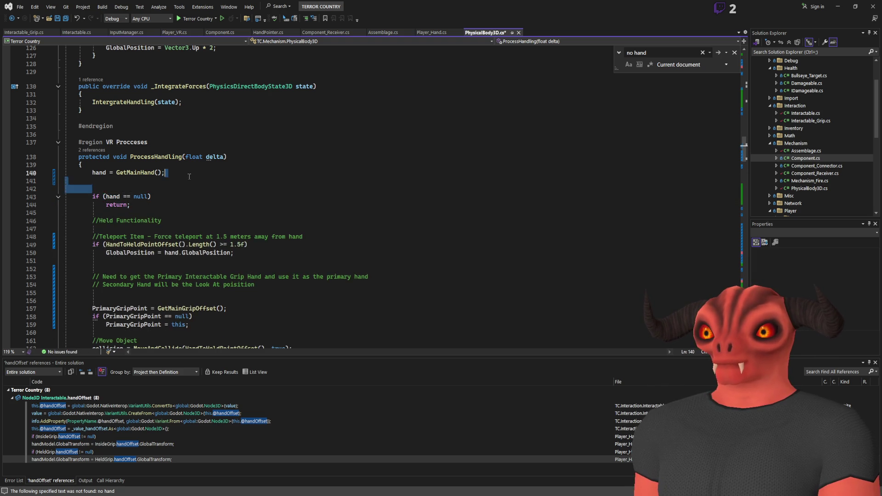
{"action": "key", "text": "Delete"}
{"action": "key", "text": "Delete"}
{"action": "key", "text": "Down"}
{"action": "key", "text": "Up"}
{"action": "key", "text": "Return"}
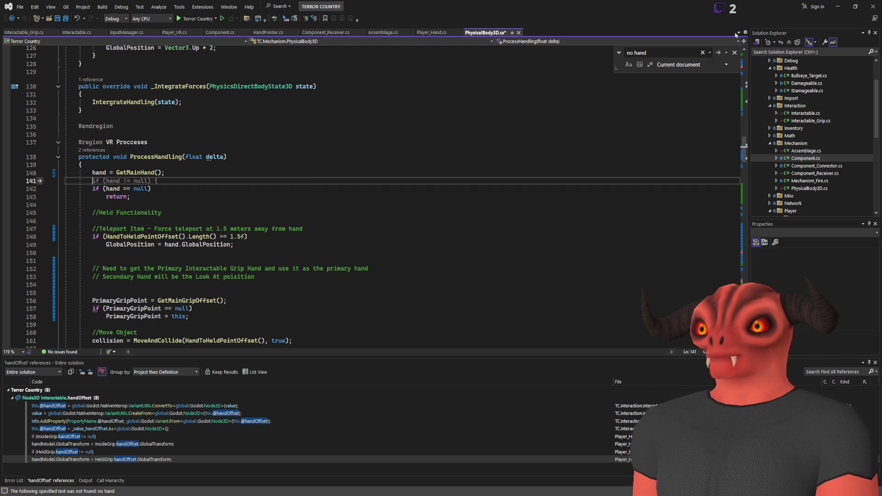
{"action": "left_click", "coordinate": [734, 52]}
{"action": "left_click", "coordinate": [246, 158]}
- Save PhysicalBody3D.cs and review the ProcessHandling code
{"action": "key", "text": "ctrl+s"}
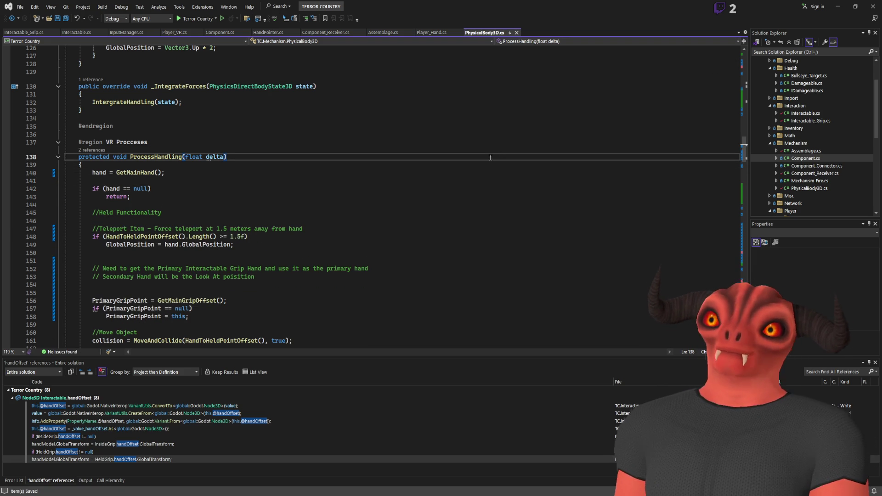
{"action": "scroll", "coordinate": [246, 166], "scroll_direction": "down", "scroll_amount": 2}
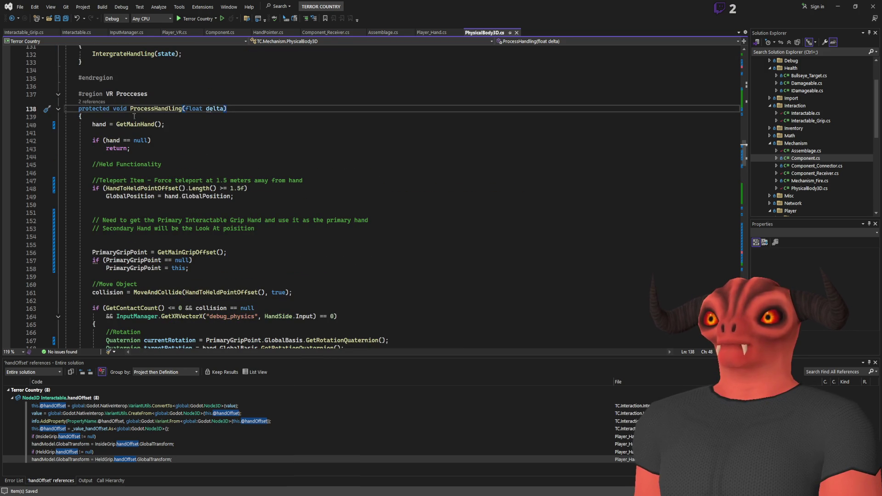
{"action": "scroll", "coordinate": [261, 133], "scroll_direction": "down", "scroll_amount": 5}
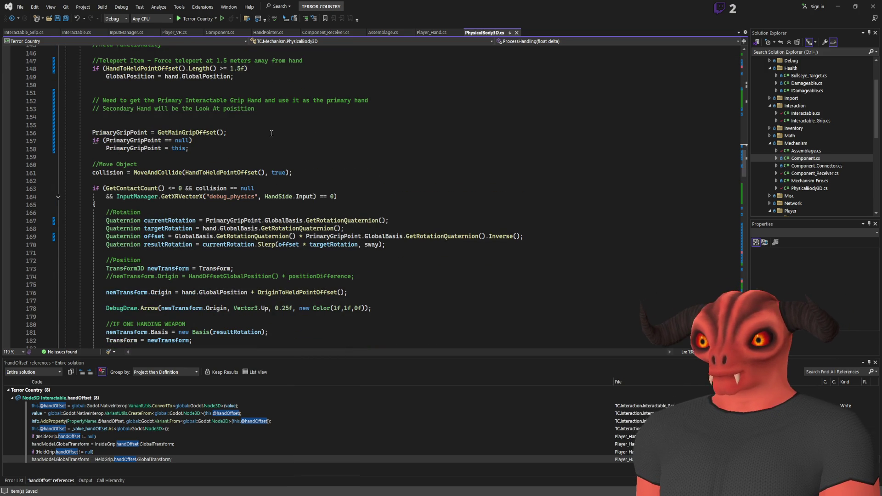
{"action": "scroll", "coordinate": [275, 150], "scroll_direction": "down", "scroll_amount": 2}
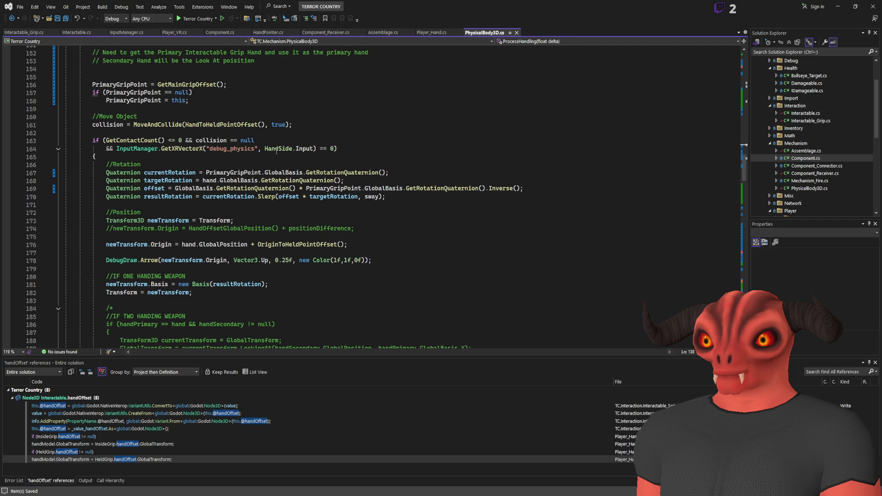
{"action": "scroll", "coordinate": [276, 151], "scroll_direction": "up", "scroll_amount": 5}
{"action": "scroll", "coordinate": [276, 150], "scroll_direction": "up", "scroll_amount": 3}
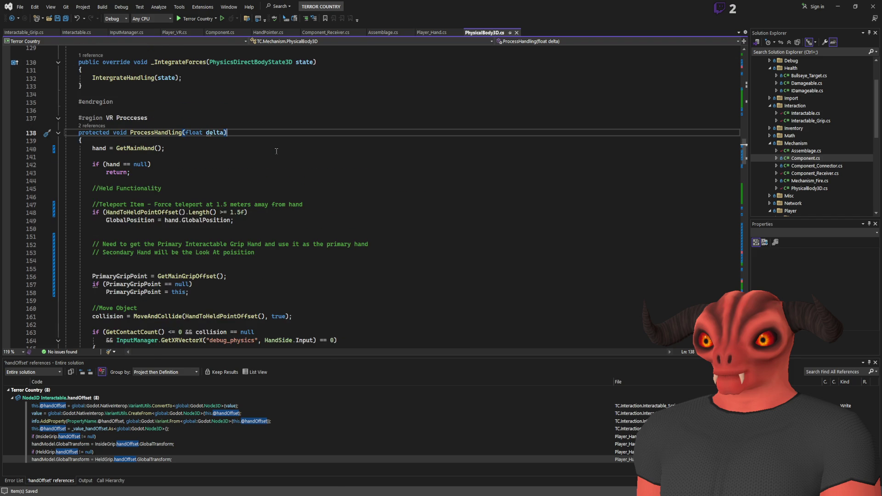
{"action": "scroll", "coordinate": [276, 151], "scroll_direction": "down", "scroll_amount": 7}
{"action": "scroll", "coordinate": [276, 150], "scroll_direction": "up", "scroll_amount": 5}
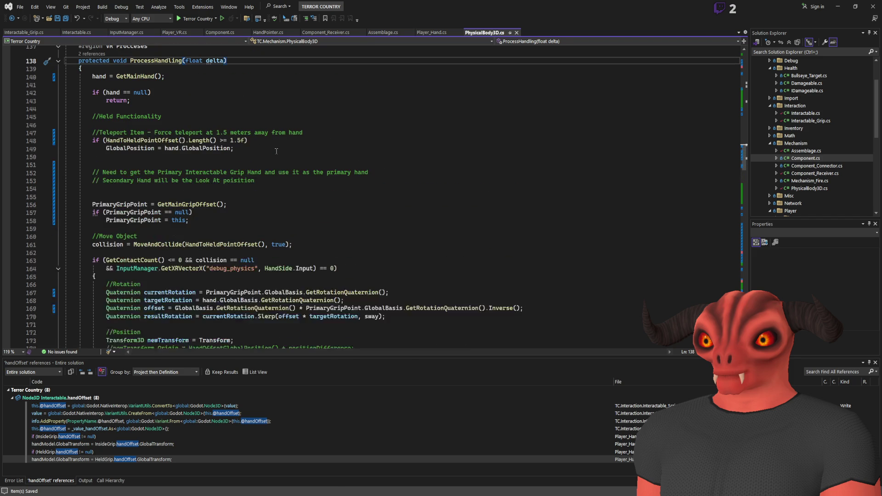